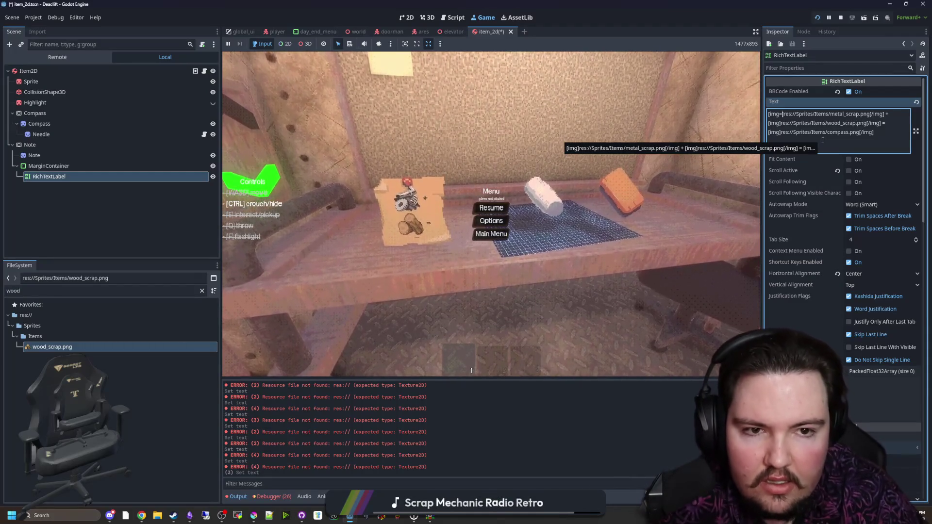
Size the metal scrap and wood scrap [img] tags to 32x32.
text(=32x32)
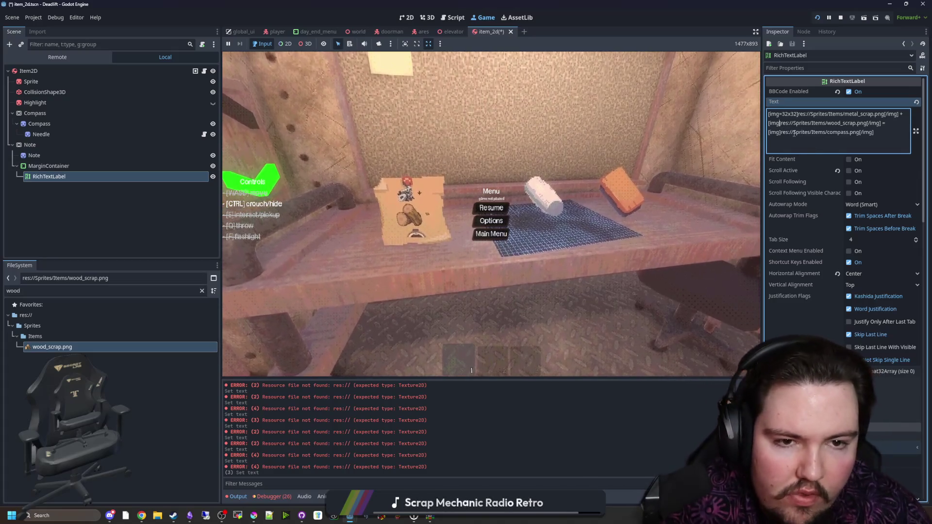
click(780, 123)
text(=32x32)
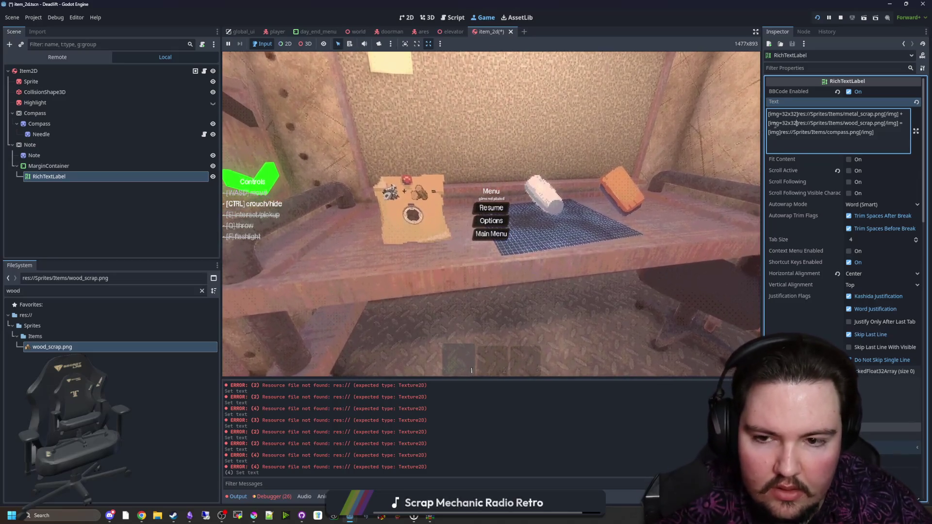
click(908, 126)
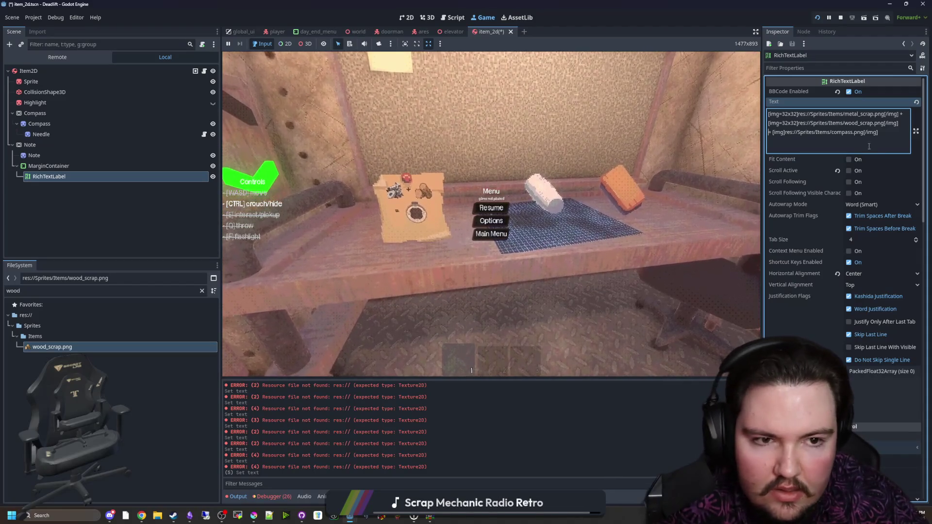
Break the compass icon onto its own line and preview the note in the running game.
click(774, 131)
key(Return)
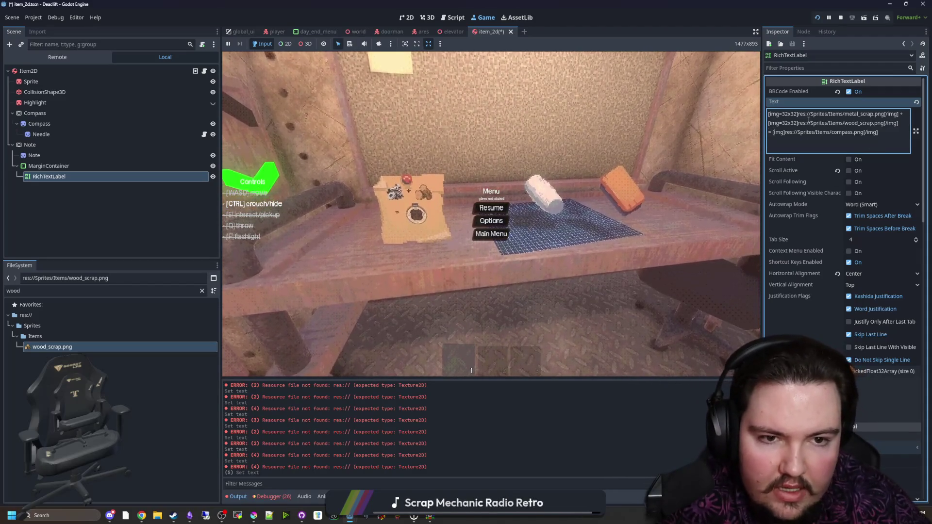
click(491, 208)
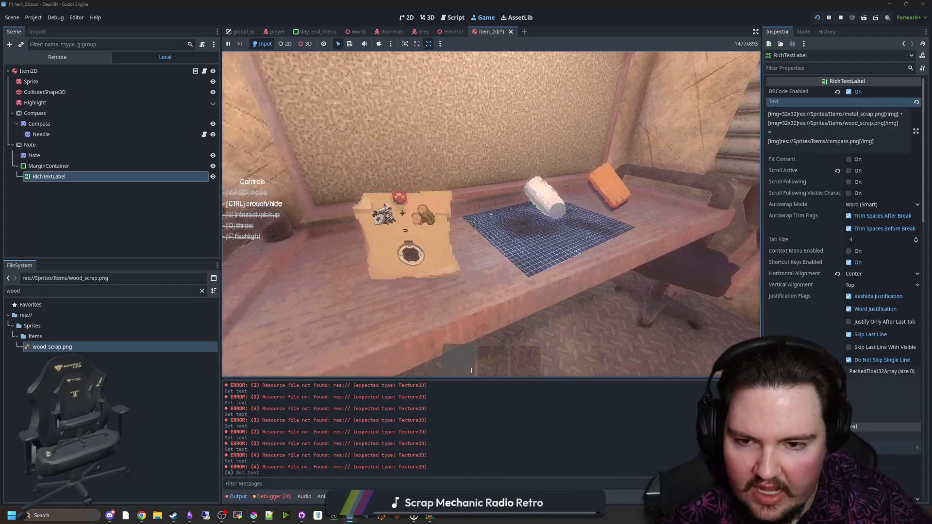
key(Escape)
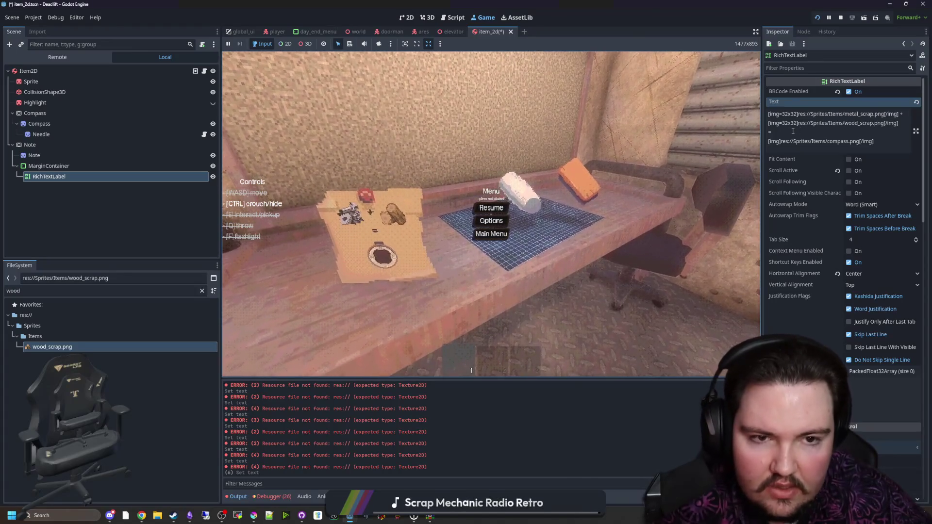
Insert a blank line above the compass icon and bring up Krita.
click(791, 131)
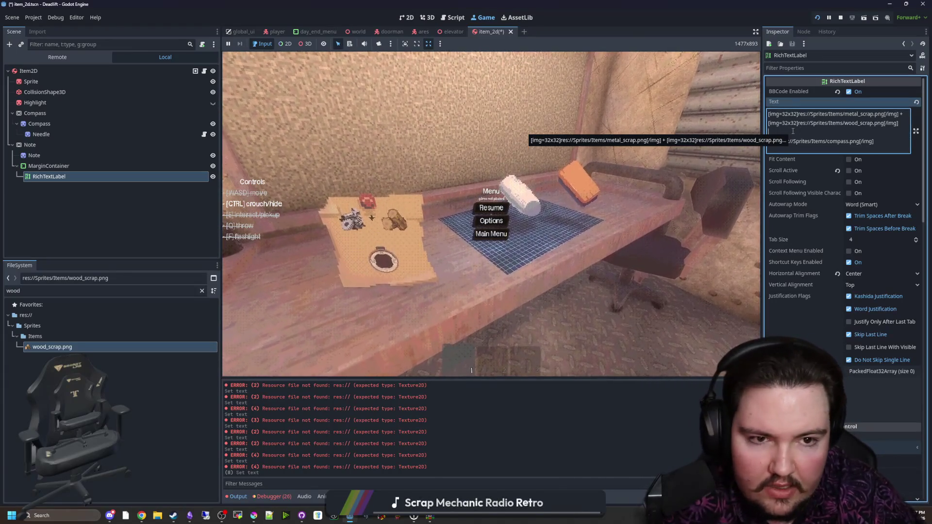
key(Return)
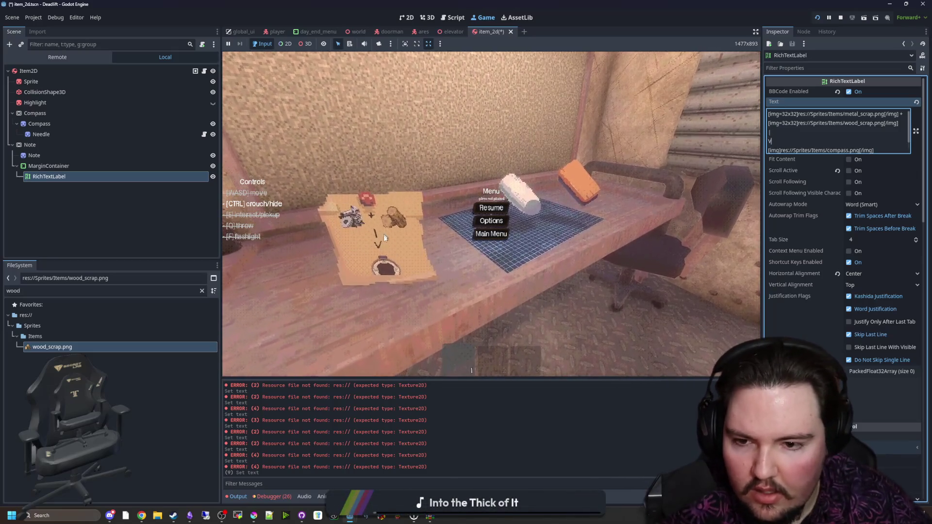
text(V)
key(BackSpace)
key(BackSpace)
key(BackSpace)
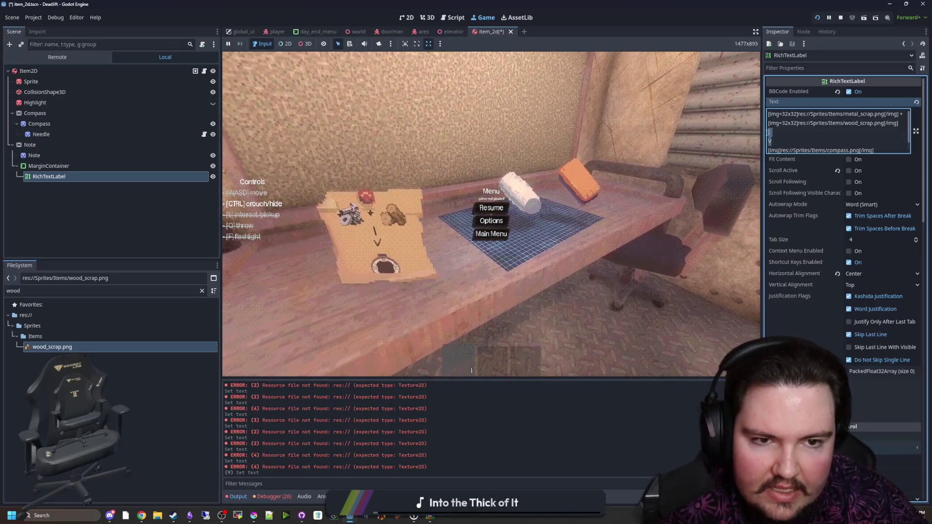
key(Return)
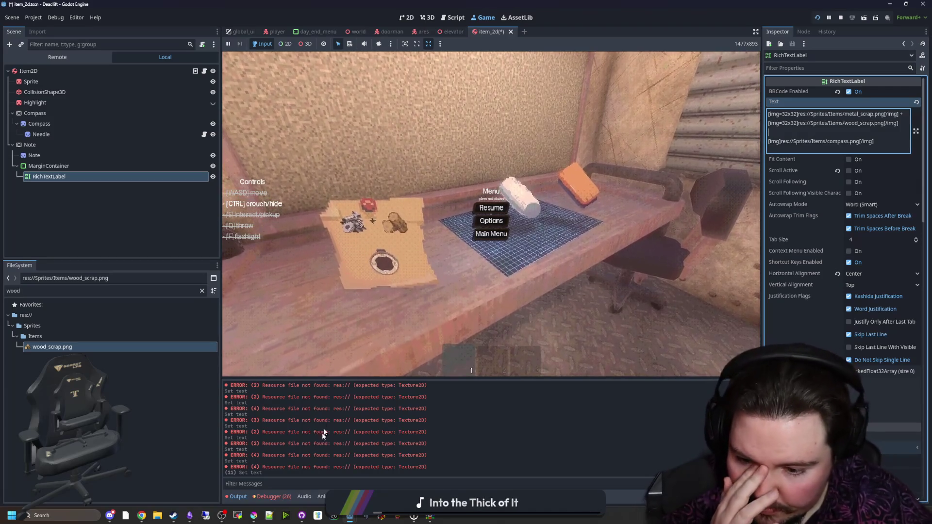
click(254, 515)
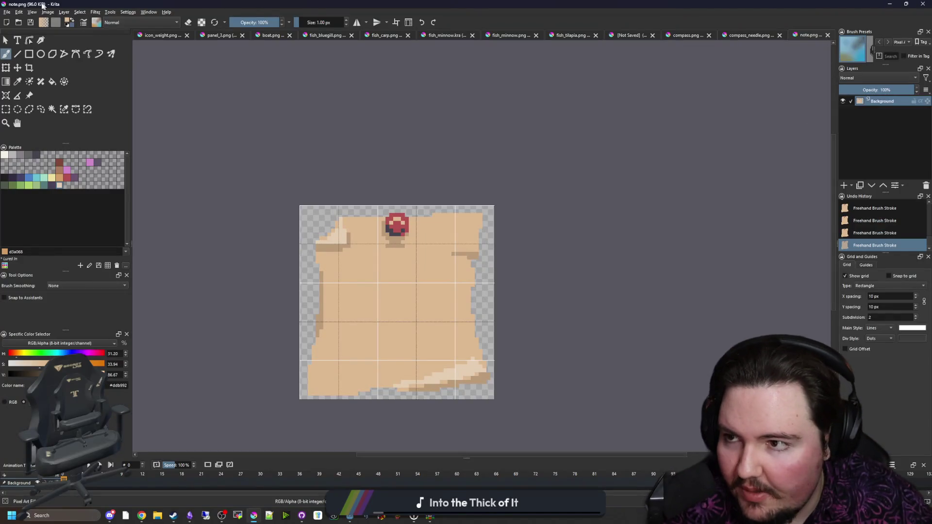
Create a new 12x12 pixel image in Krita.
click(7, 12)
click(15, 20)
text(12)
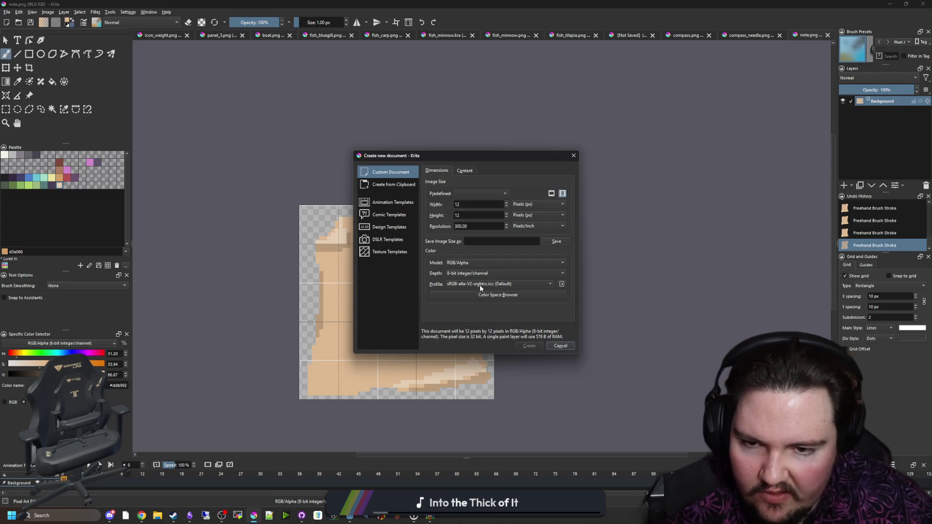
key(Return)
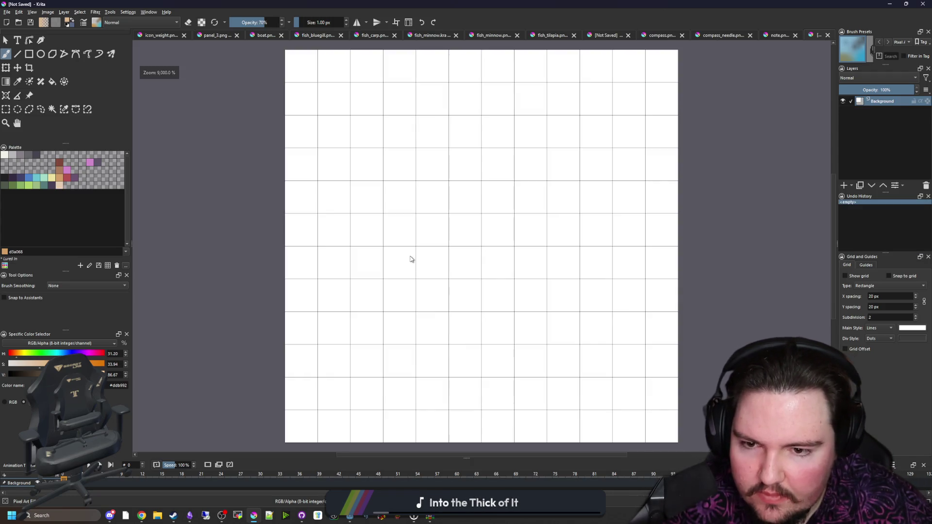
scroll(410, 259, down, 2)
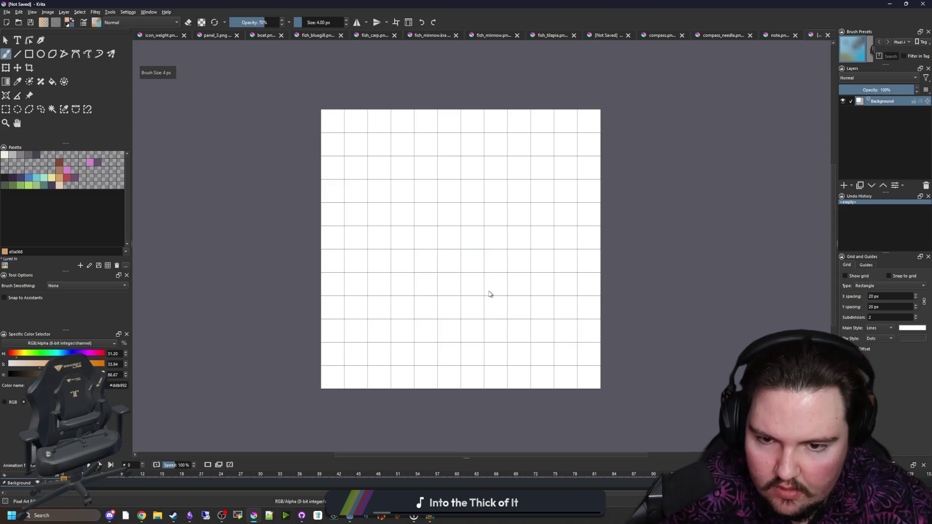
Clear the trial paint and pick the black palette colour for drawing.
mouse_move(524, 303)
mouse_down()
mouse_move(218, 260)
mouse_move(219, 218)
mouse_move(137, 221)
mouse_up()
key(e)
click(5, 178)
key(e)
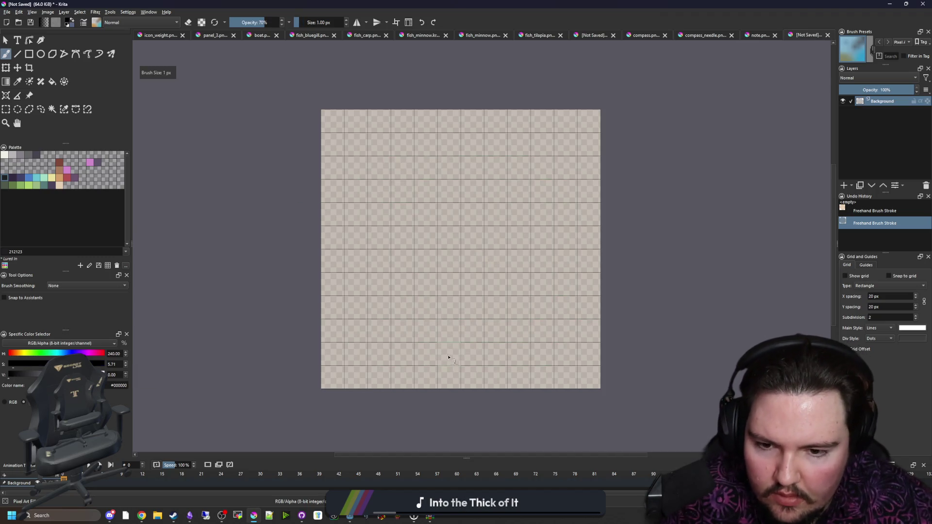
mouse_move(437, 353)
mouse_down()
mouse_move(427, 354)
mouse_move(436, 353)
mouse_up()
key(ctrl+z)
Draw the black downward arrow's barbs and vertical shaft.
mouse_move(399, 307)
mouse_down()
mouse_move(469, 332)
mouse_move(495, 354)
mouse_up()
drag(543, 297, 543, 284)
mouse_move(473, 310)
mouse_down()
mouse_move(443, 121)
mouse_move(461, 300)
mouse_up()
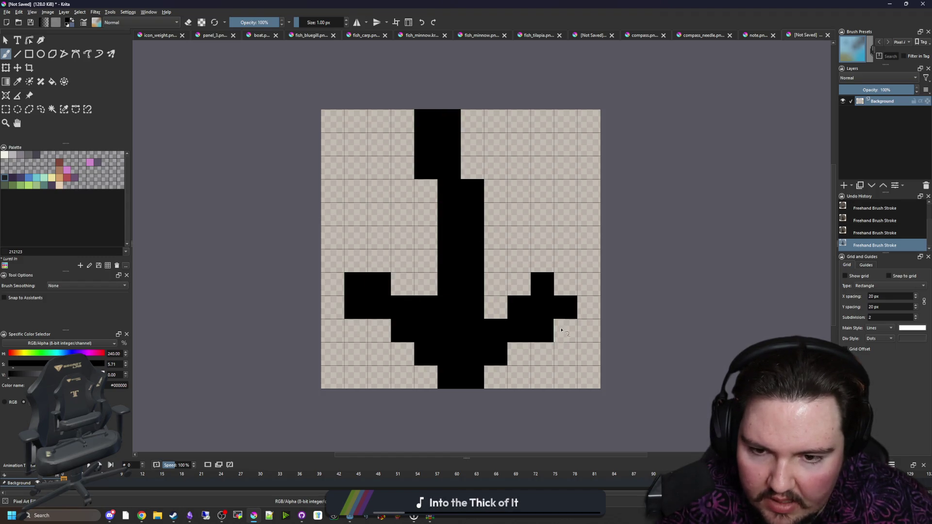
scroll(449, 315, down, 6)
scroll(420, 290, up, 10)
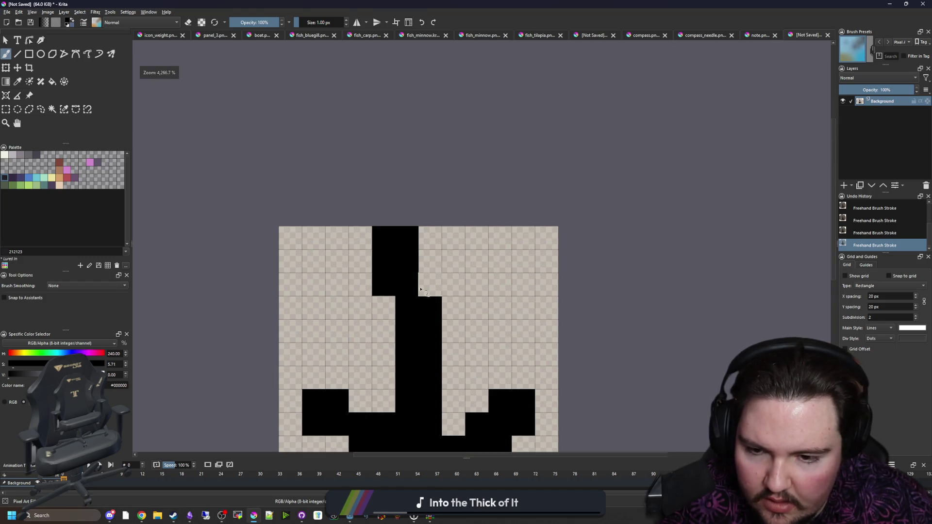
scroll(410, 233, down, 3)
scroll(410, 311, up, 3)
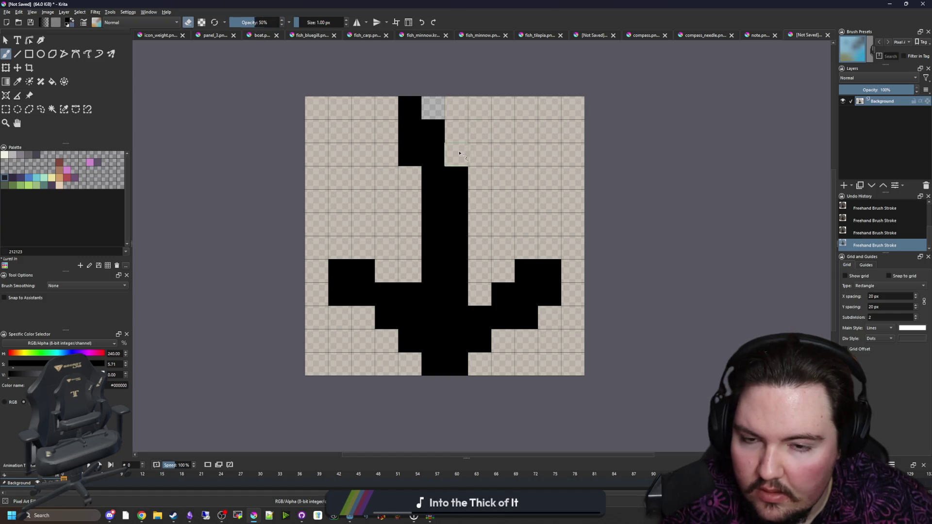
Make the background left and right of the arrow transparent, then deselect.
click(52, 109)
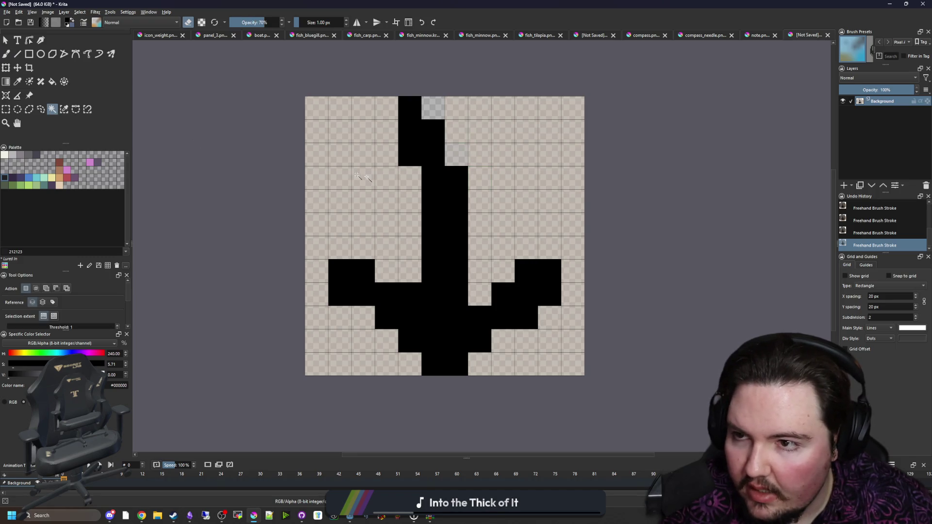
drag(240, 25, 281, 23)
key(Delete)
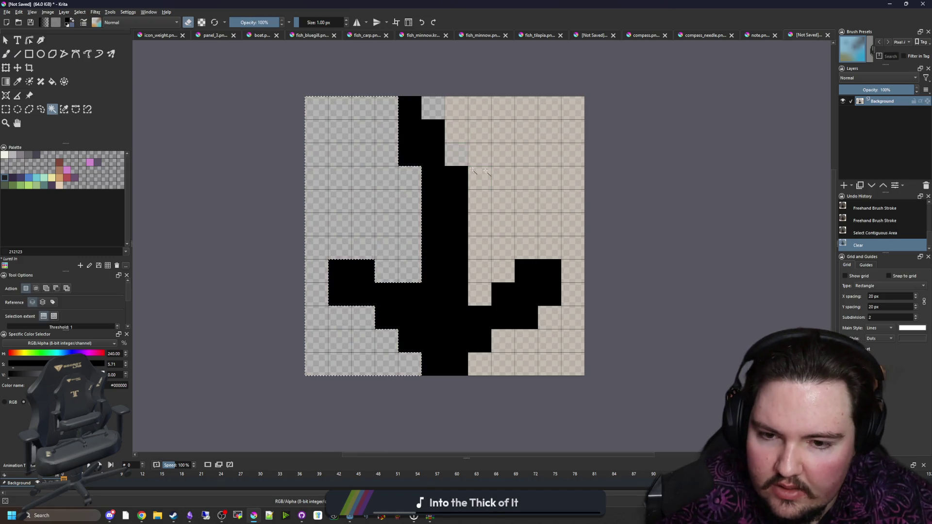
click(470, 170)
key(Delete)
key(ctrl+shift+a)
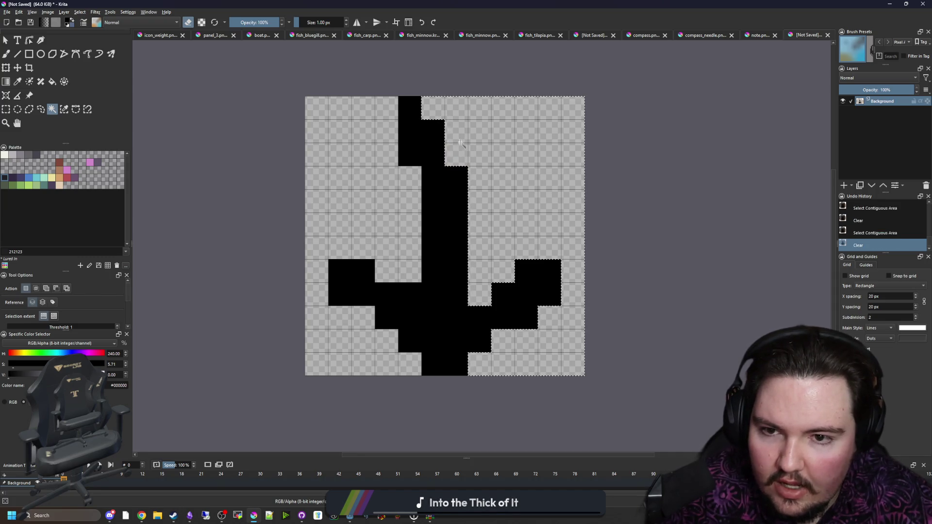
Switch back to the brush for the 50% grey shading pixels along the arrow's edges.
key(b)
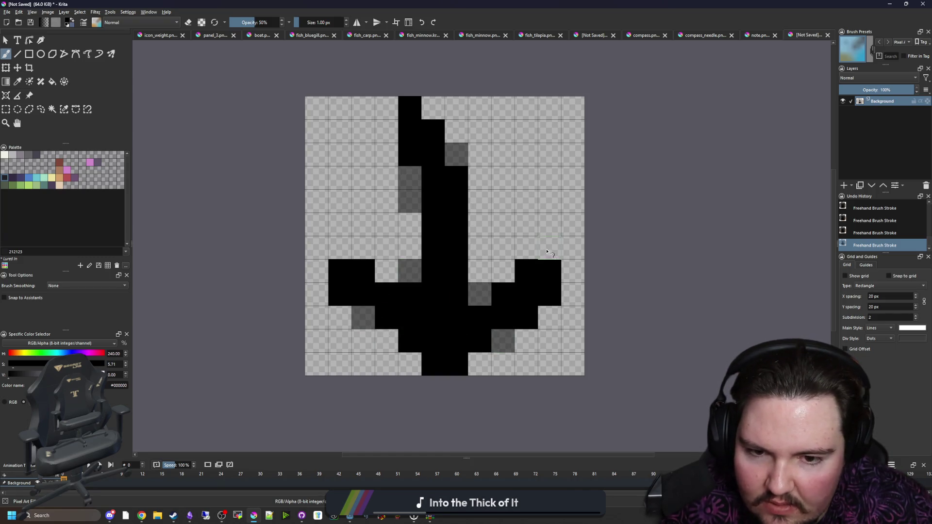
scroll(453, 356, down, 5)
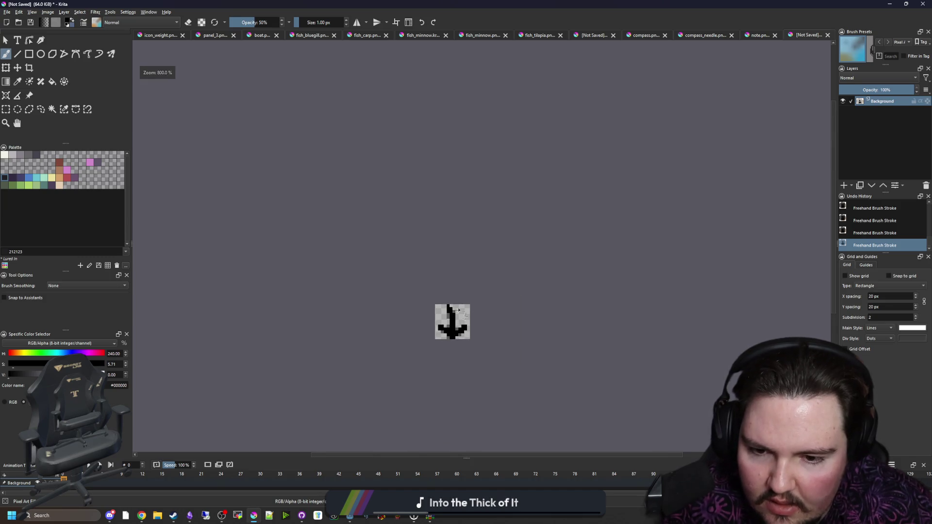
scroll(457, 341, up, 3)
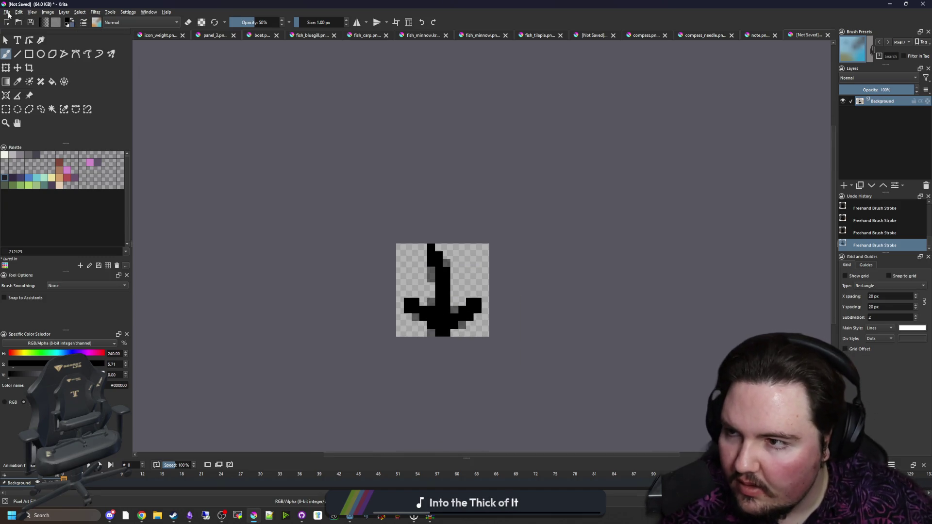
Save the arrow as the PNG image text_down_arrow and return to Godot.
click(8, 12)
key(Escape)
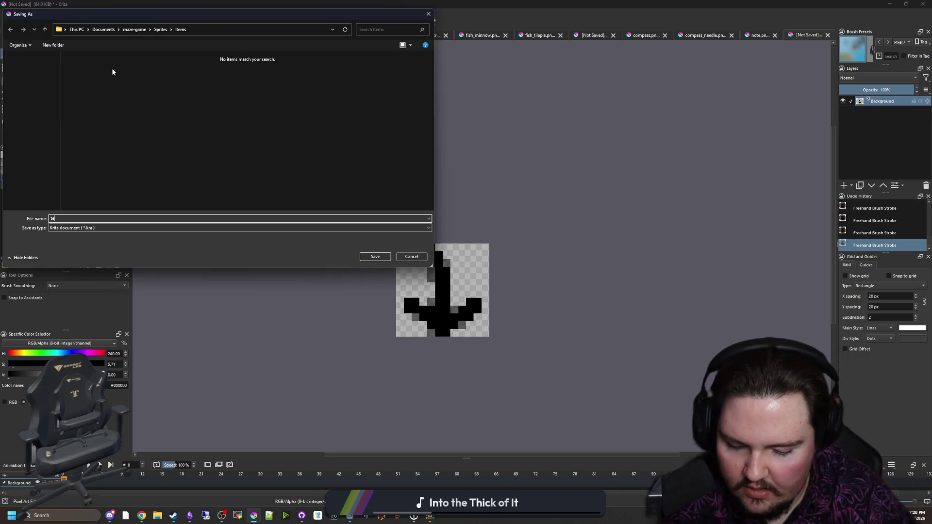
text(text_down_arrow)
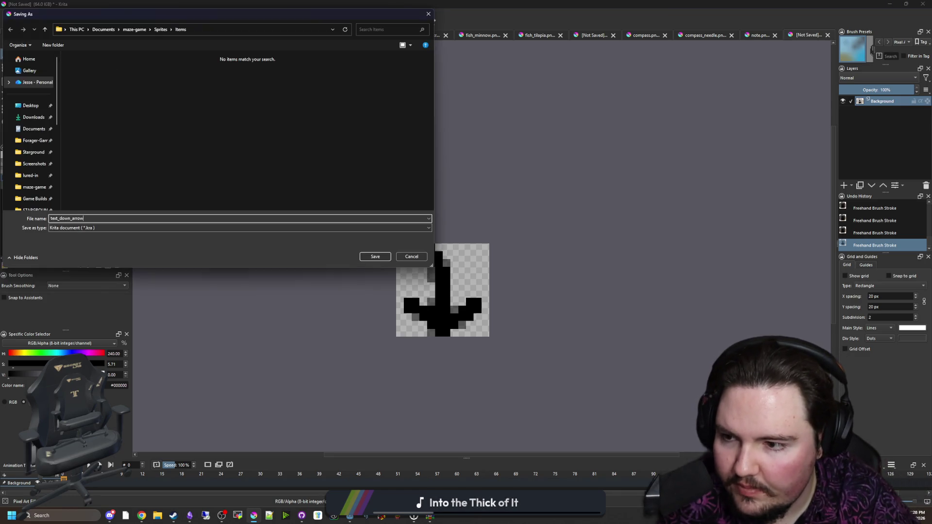
click(88, 228)
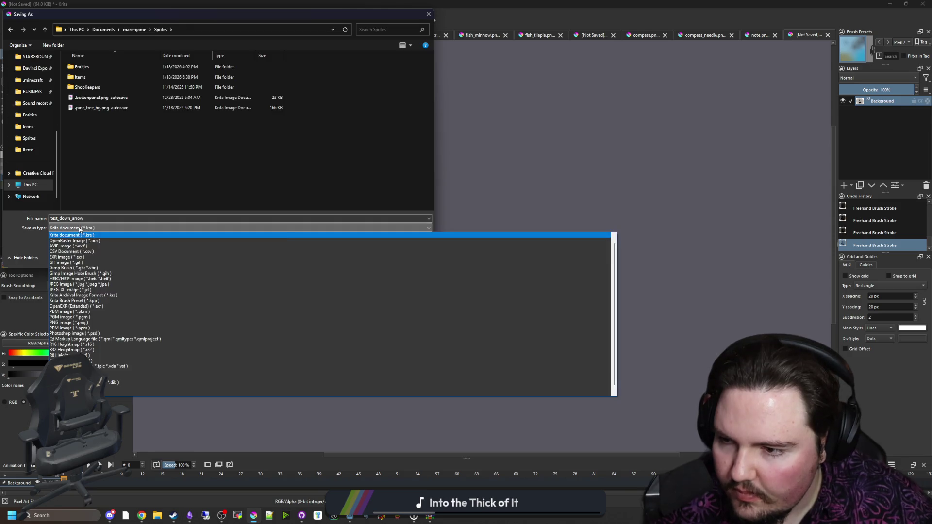
click(97, 320)
click(373, 260)
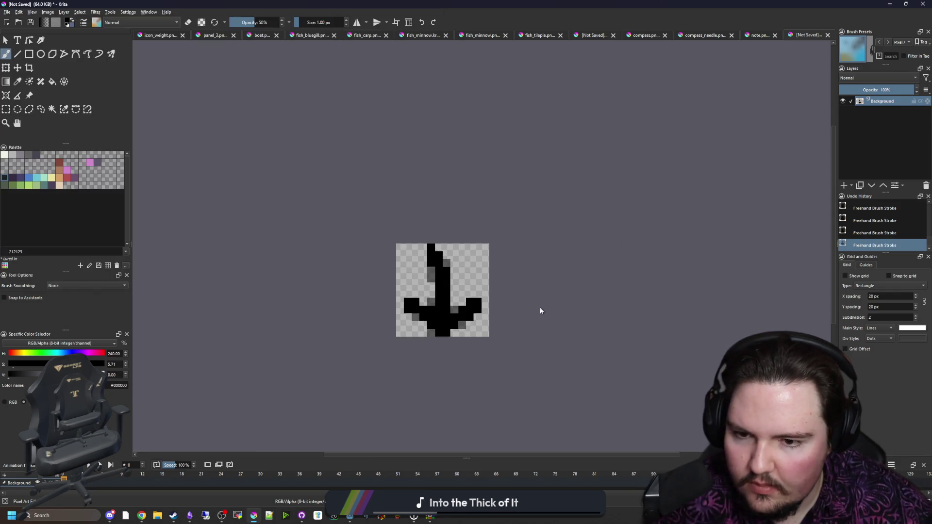
key(Return)
key(alt+Tab)
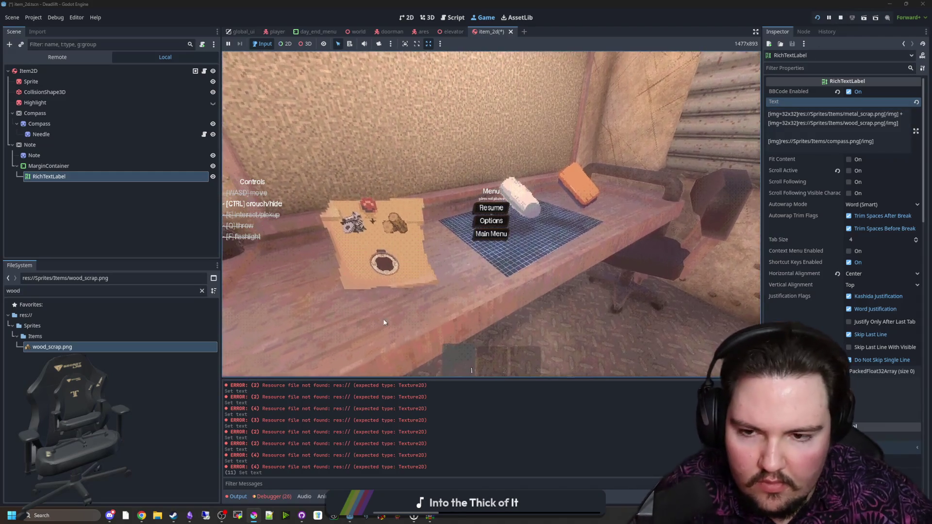
Filter the FileSystem dock by 'text'.
double_click(176, 292)
text(t)
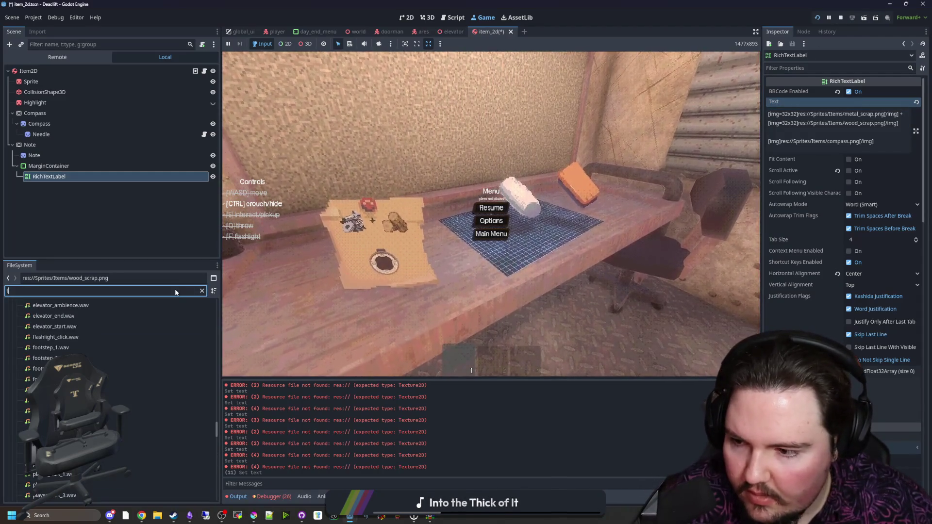
key(BackSpace)
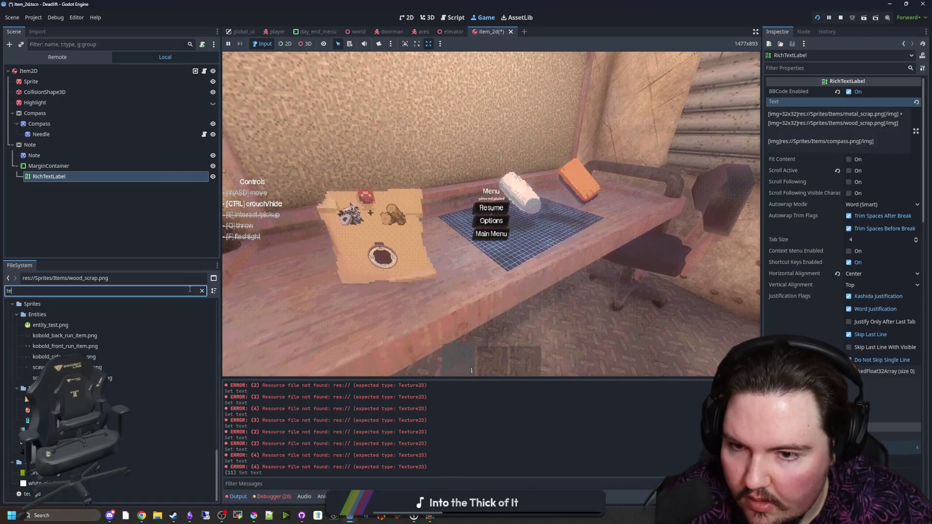
text(text)
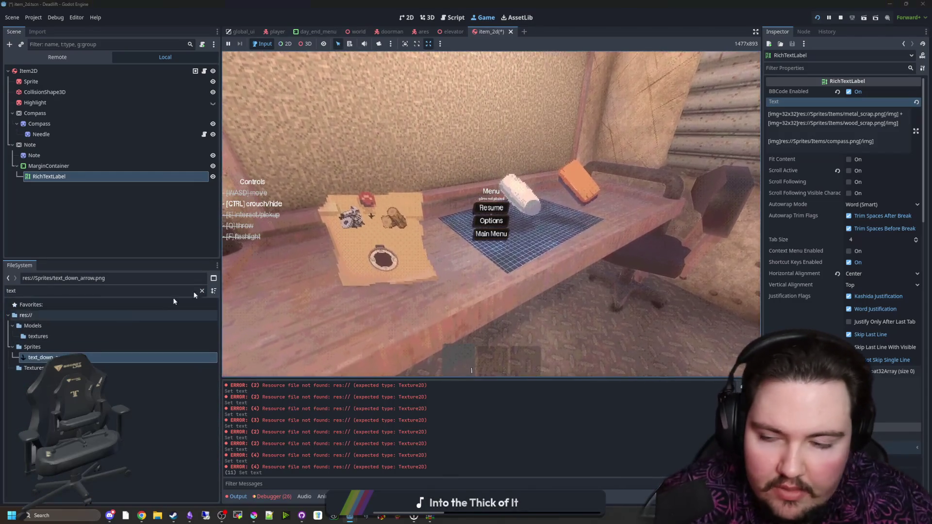
Add a third line [img]text_down_arrow.png[/img] to the note's label text.
click(791, 135)
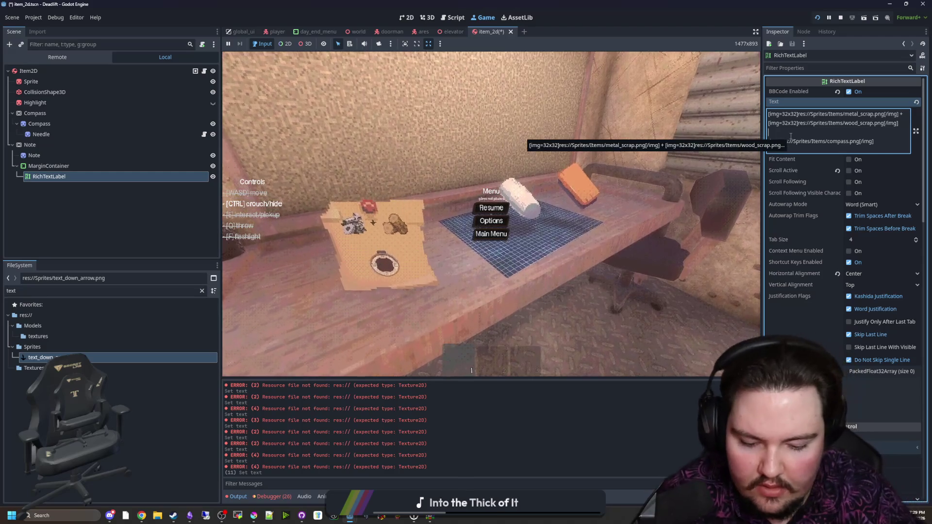
text([img][)
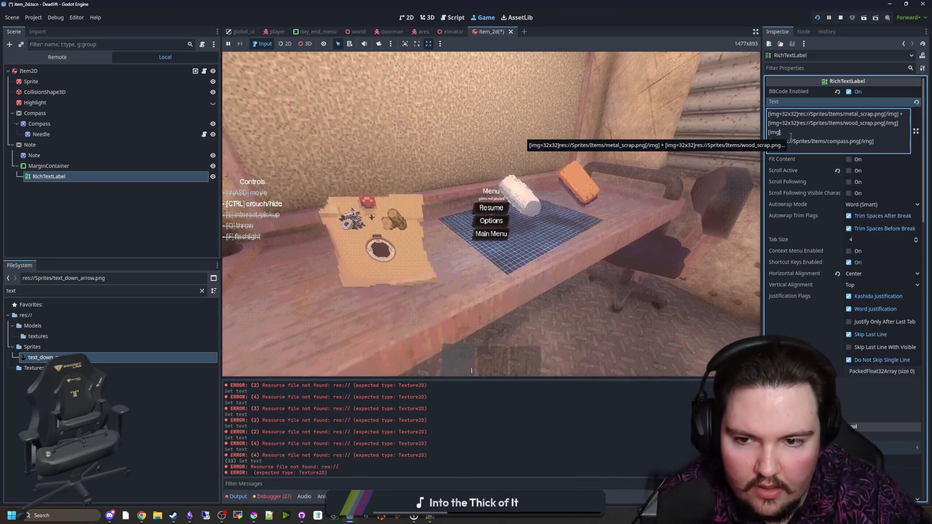
text(/img])
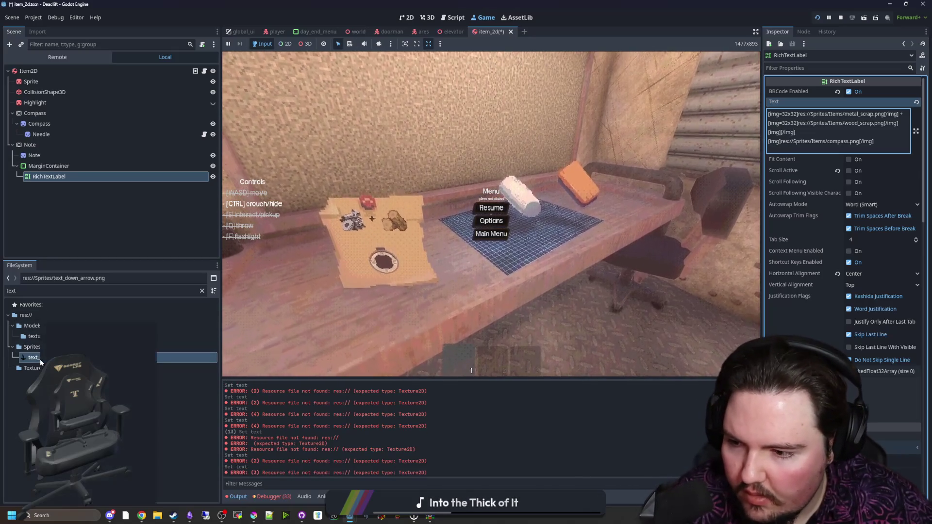
click(73, 357)
click(796, 122)
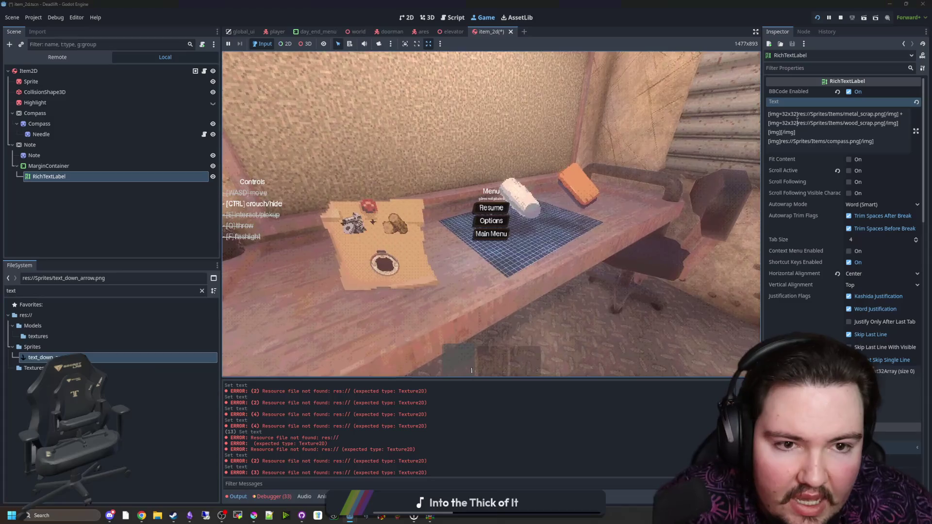
click(781, 132)
key(ctrl+v)
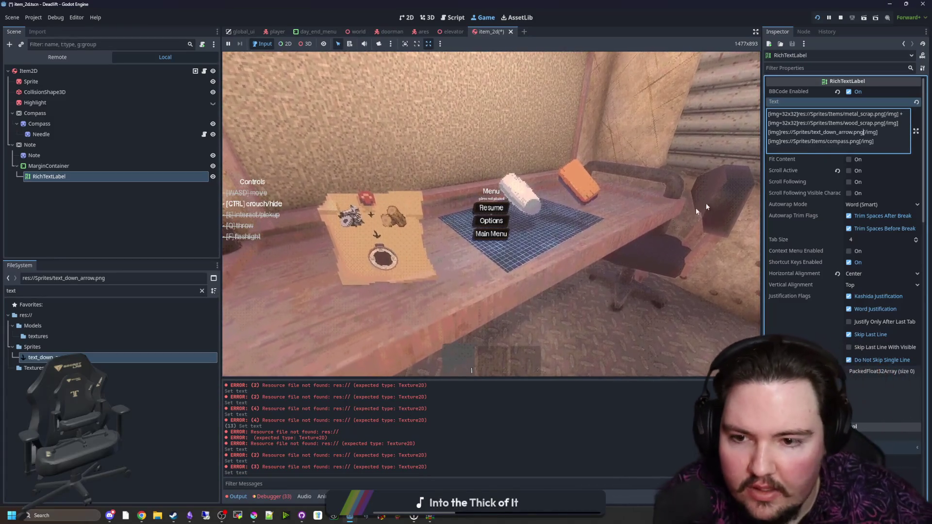
Resume the game and walk up to the note to inspect the down arrow.
click(497, 206)
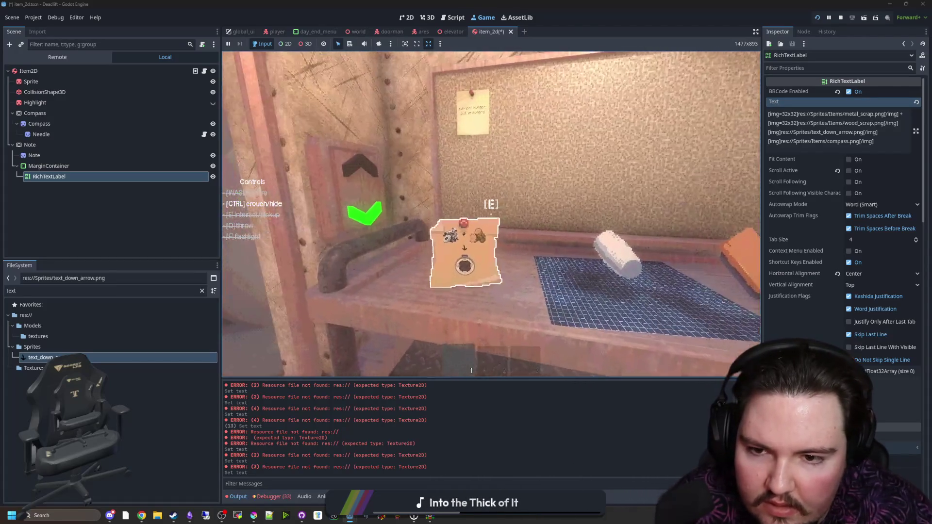
key(w)
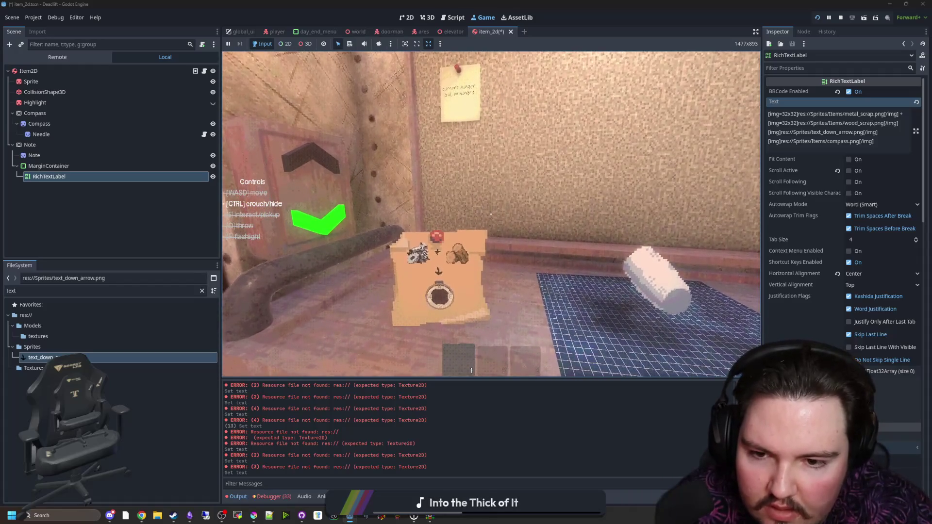
key(w)
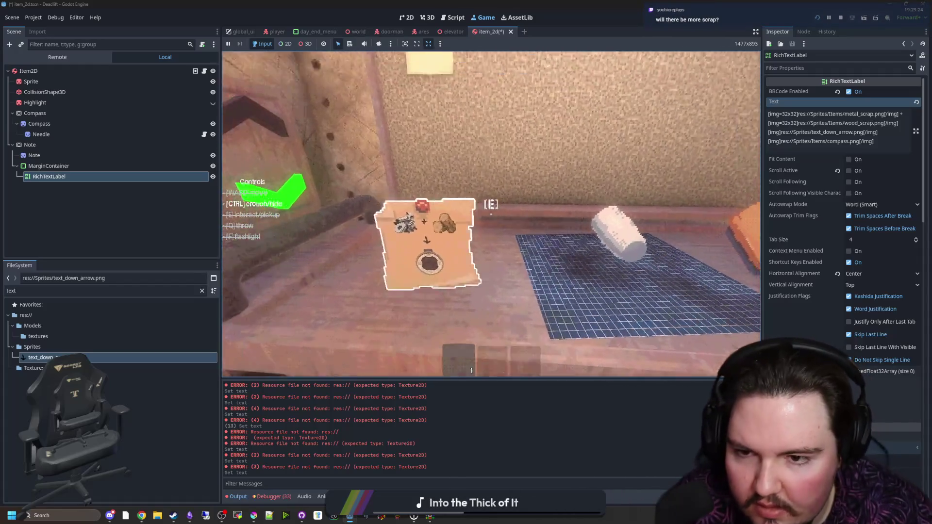
key(s)
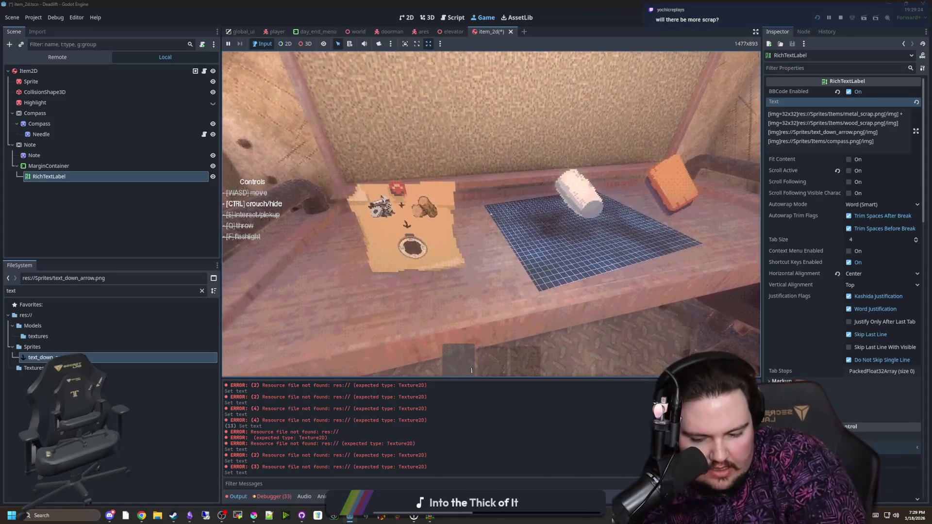
key(super)
key(super)
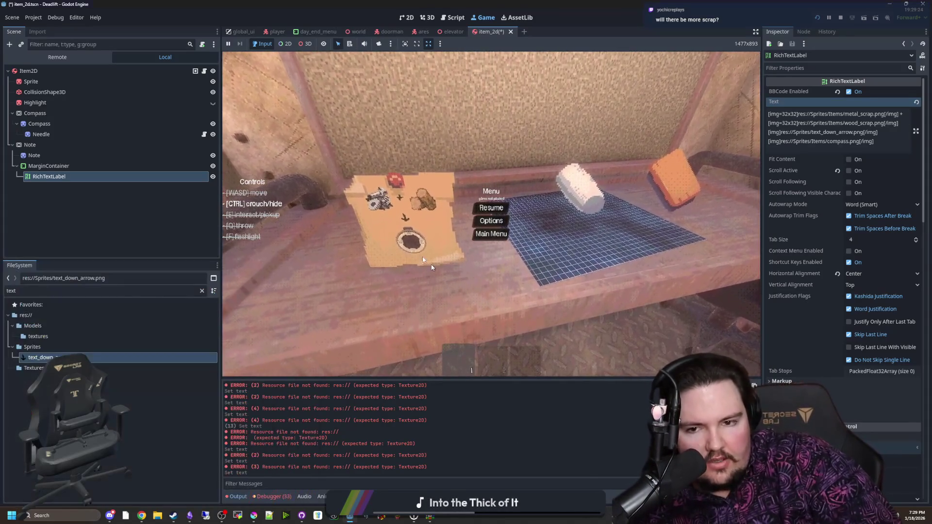
Deselect the RichTextLabel and filter the project files by 'wor'.
click(133, 223)
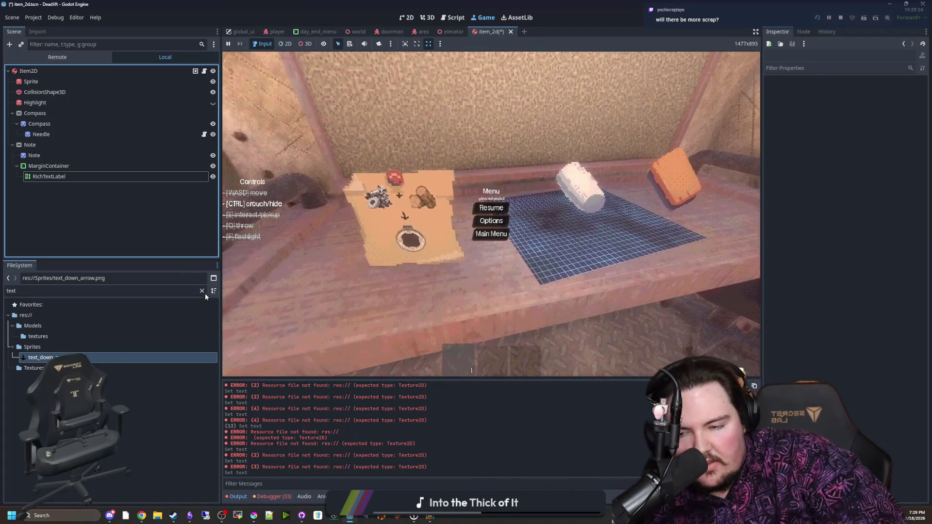
click(205, 293)
click(203, 292)
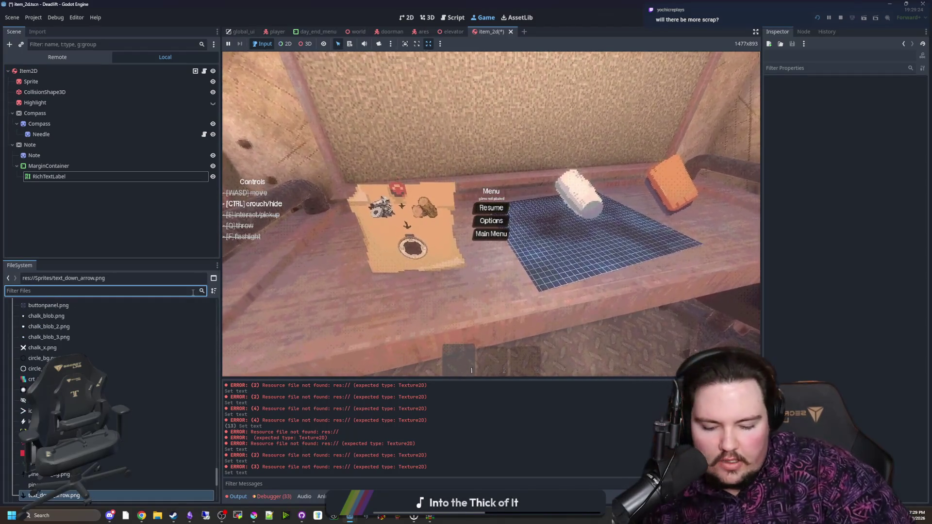
text(wor)
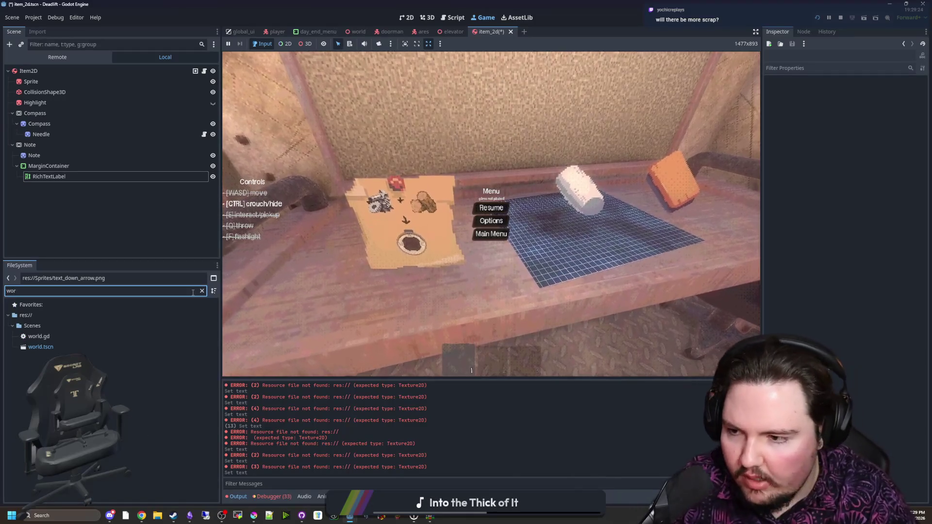
Open world.gd and search it for pick_random.
click(39, 336)
double_click(38, 336)
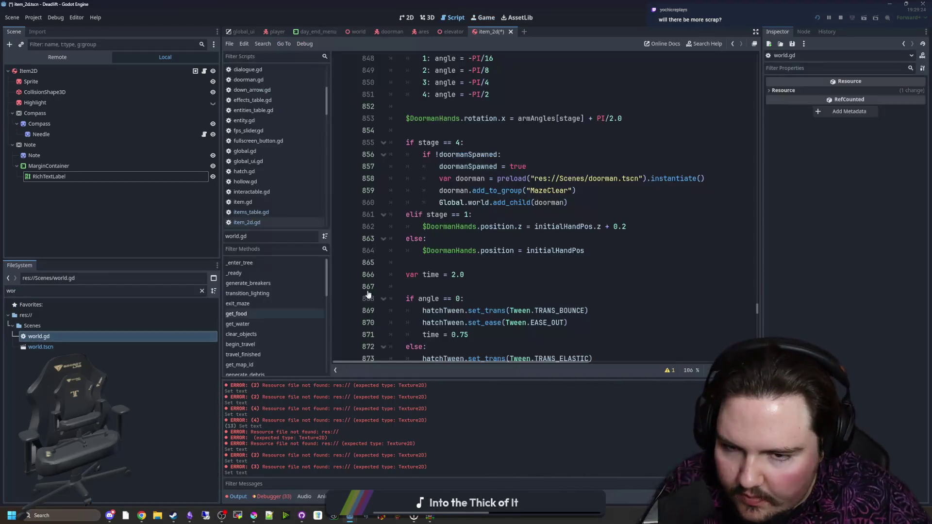
scroll(458, 264, down, 3)
click(527, 224)
key(ctrl+f)
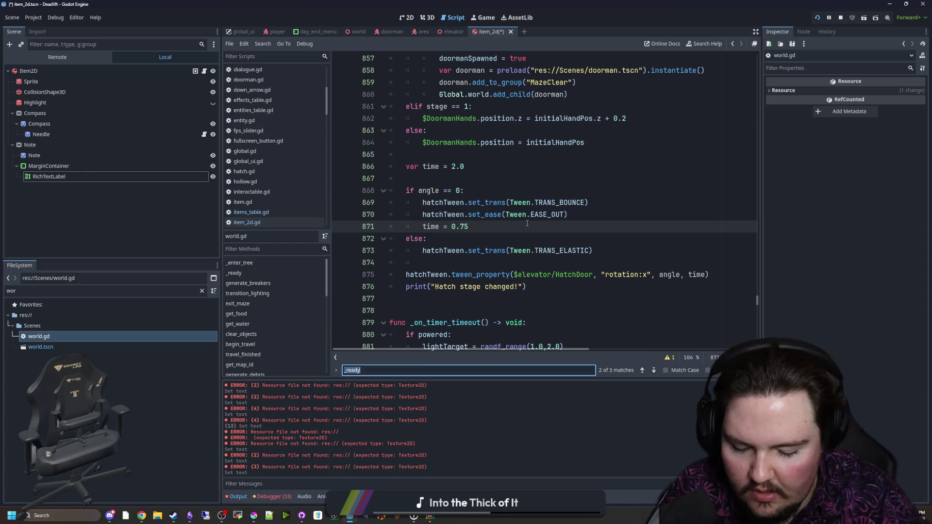
text(pic)
text(pick_)
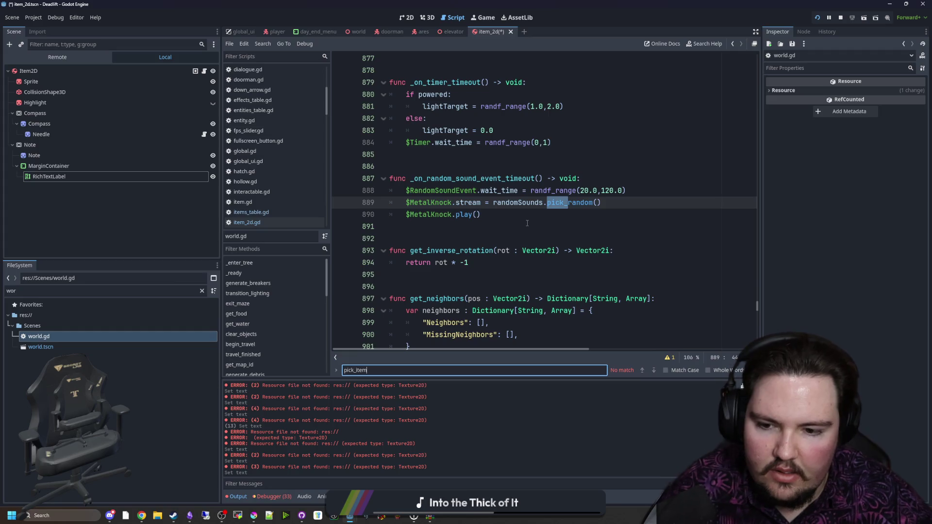
text(random_i)
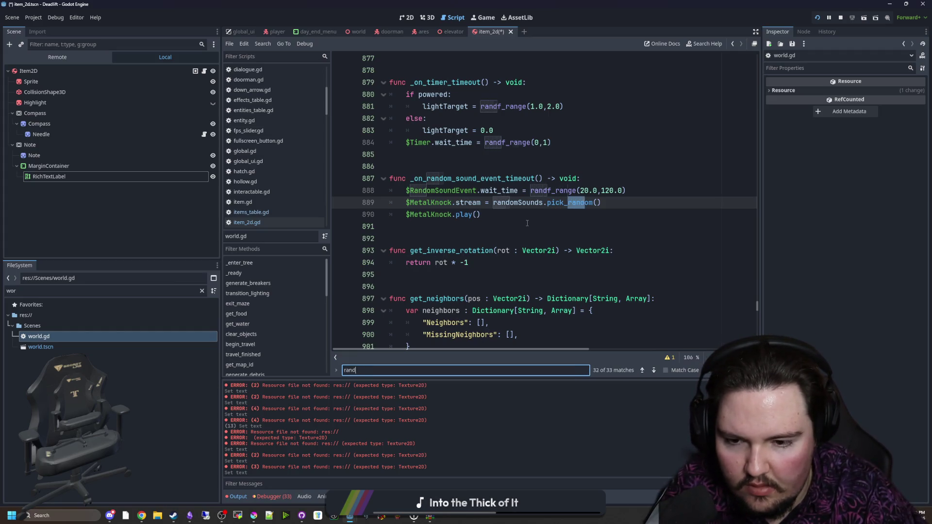
scroll(527, 223, down, 4)
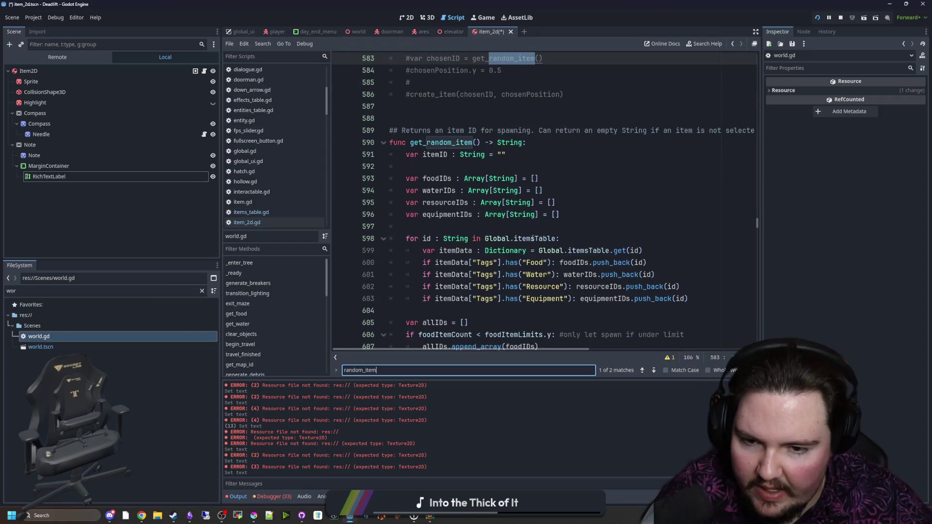
click(594, 198)
scroll(498, 228, down, 7)
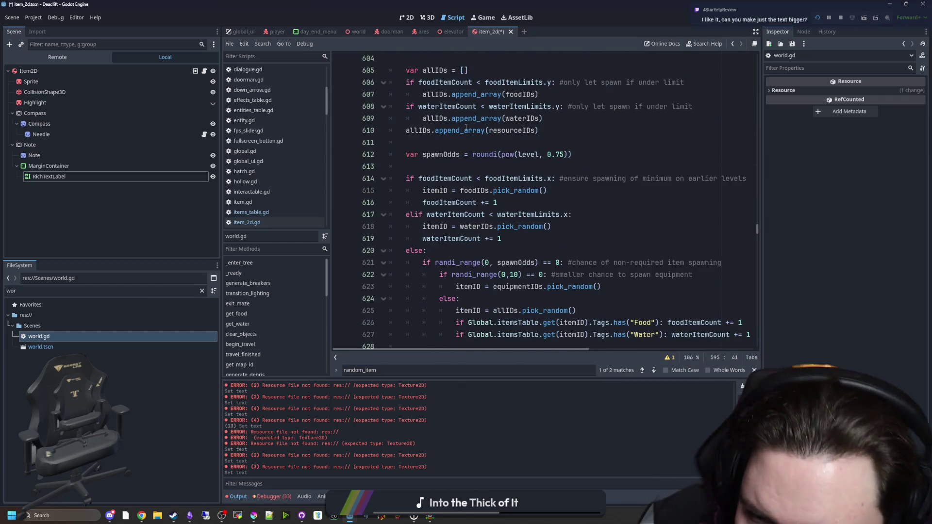
Narrow the docks and output panel to show the random item spawning code, lines 601-627.
mouse_move(499, 228)
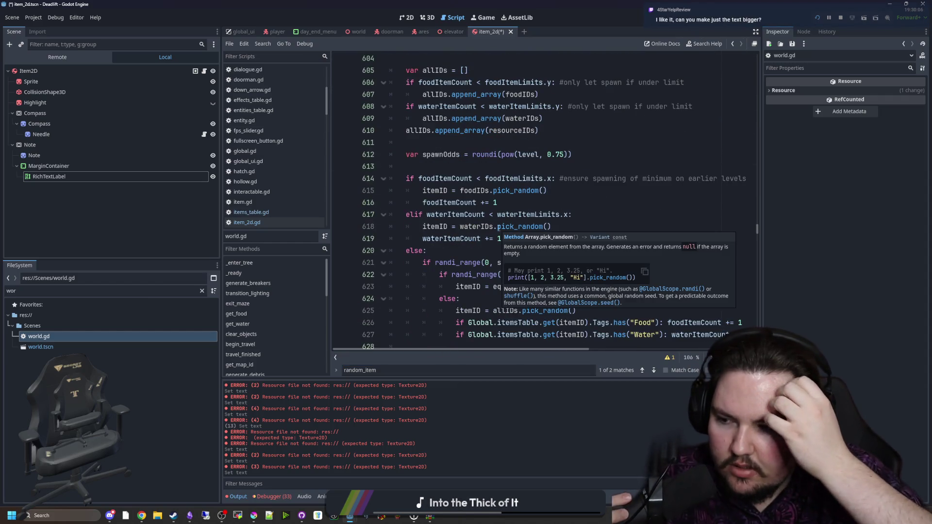
click(531, 178)
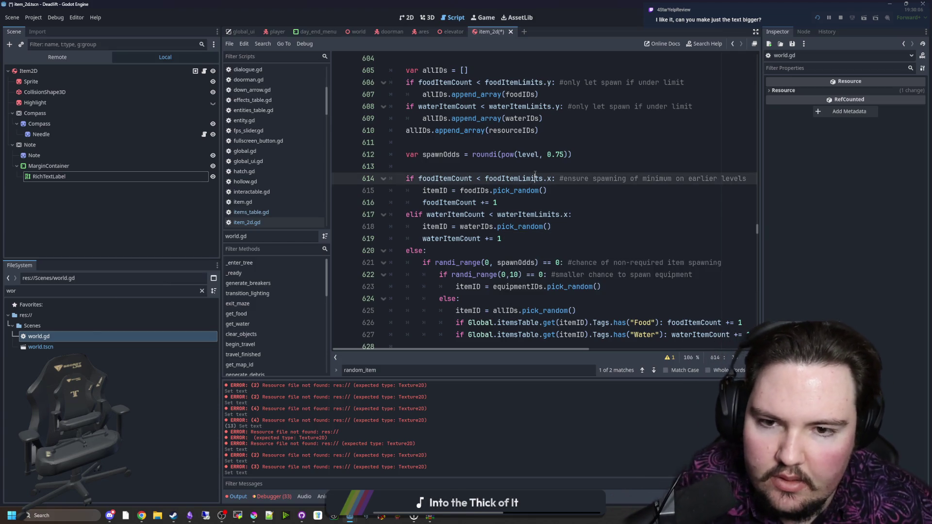
click(548, 166)
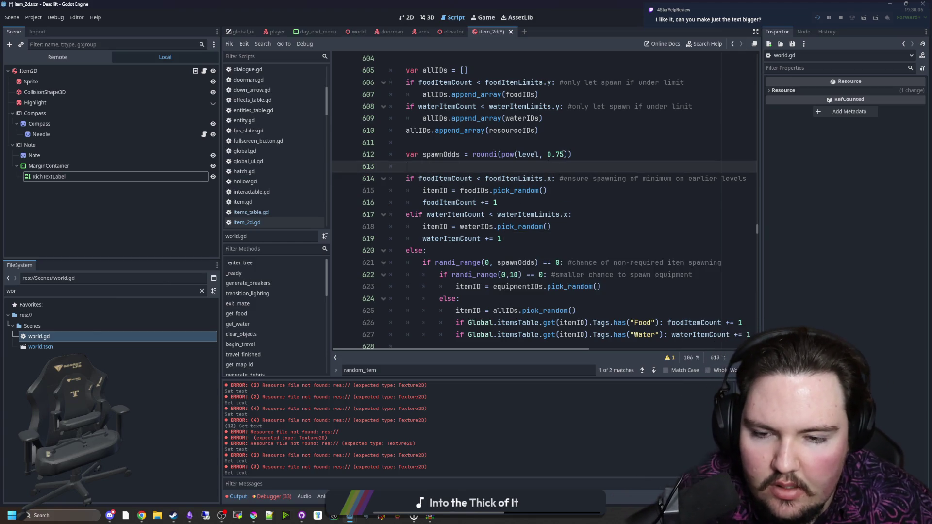
click(454, 249)
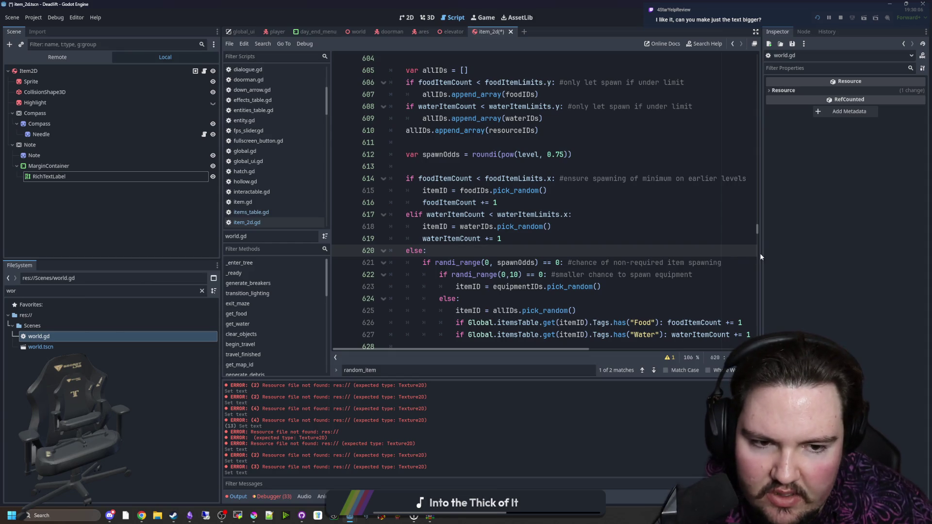
drag(762, 253, 831, 253)
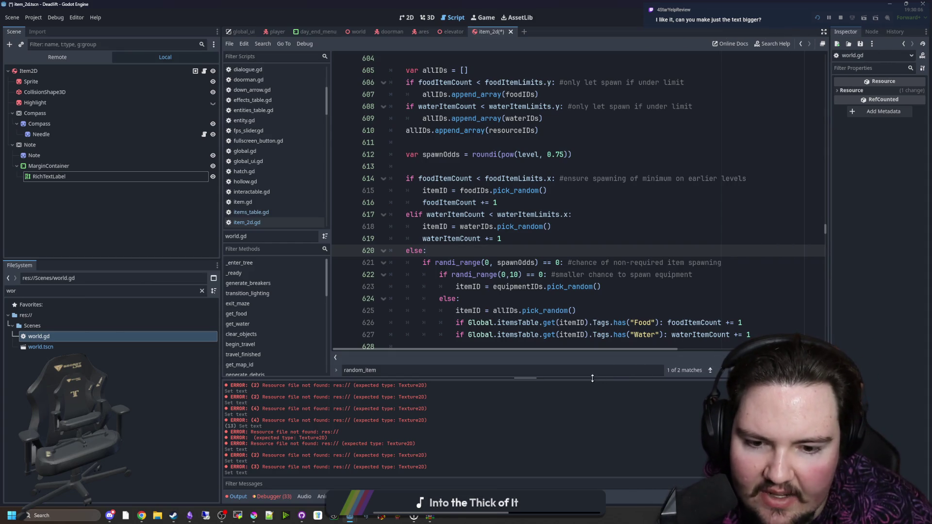
drag(592, 378, 504, 412)
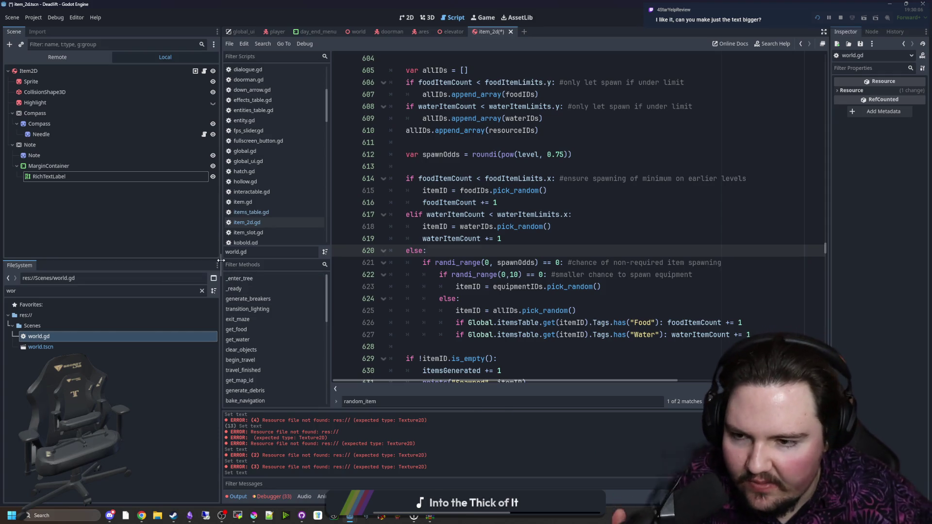
drag(221, 261, 168, 260)
scroll(409, 246, down, 5)
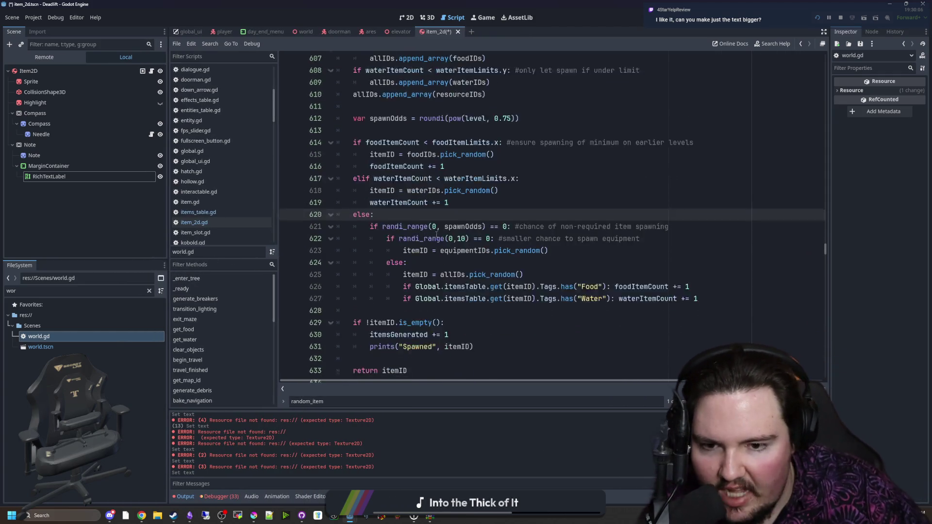
scroll(455, 204, up, 3)
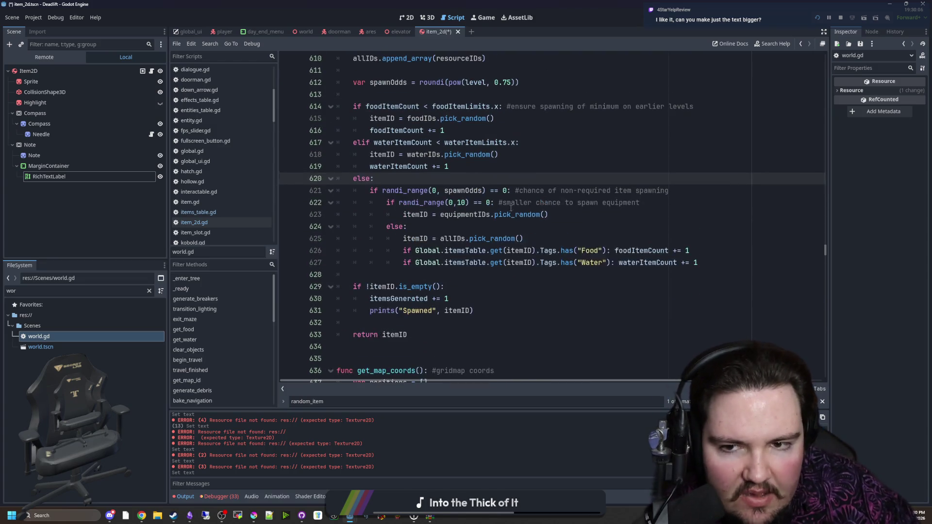
scroll(512, 207, up, 3)
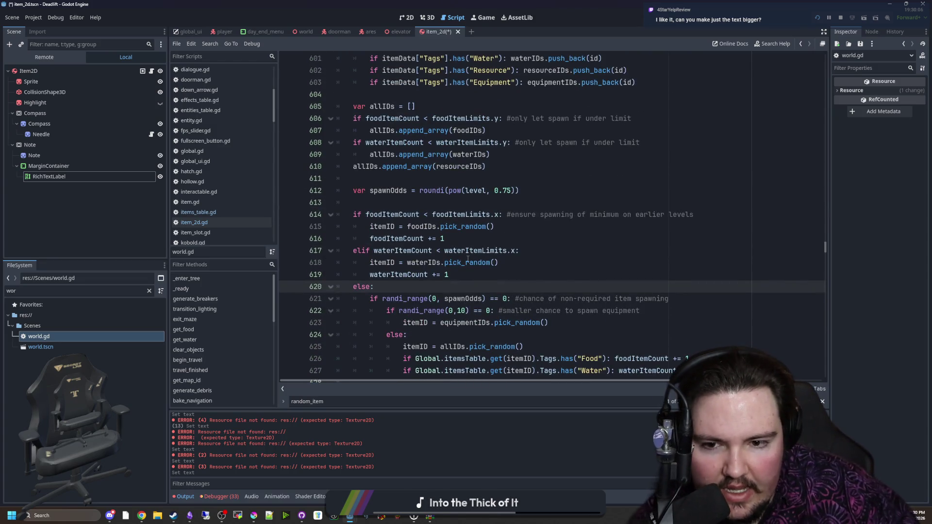
drag(519, 250, 368, 251)
click(403, 274)
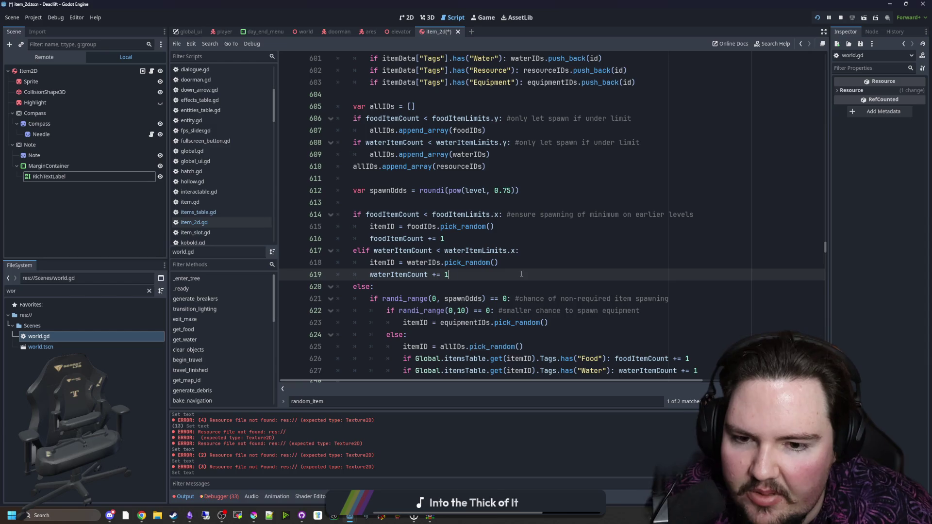
scroll(505, 252, down, 2)
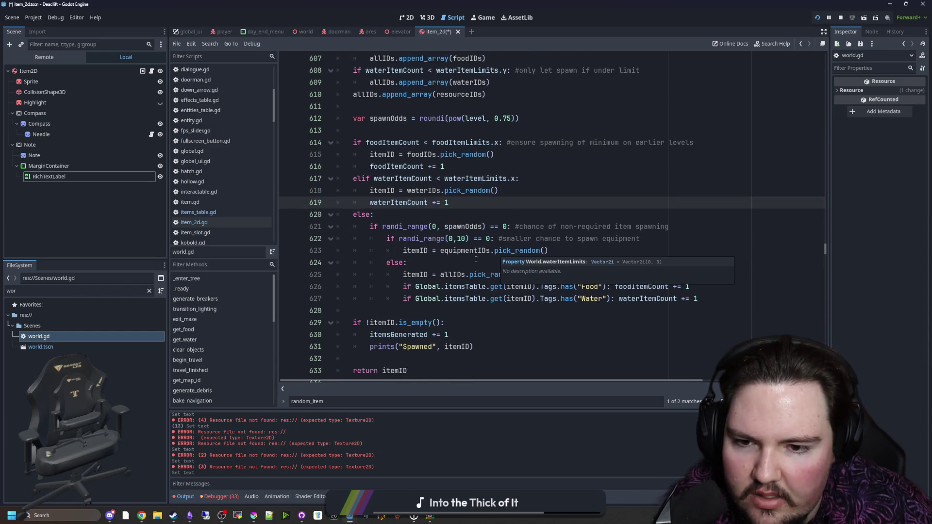
drag(437, 226, 475, 227)
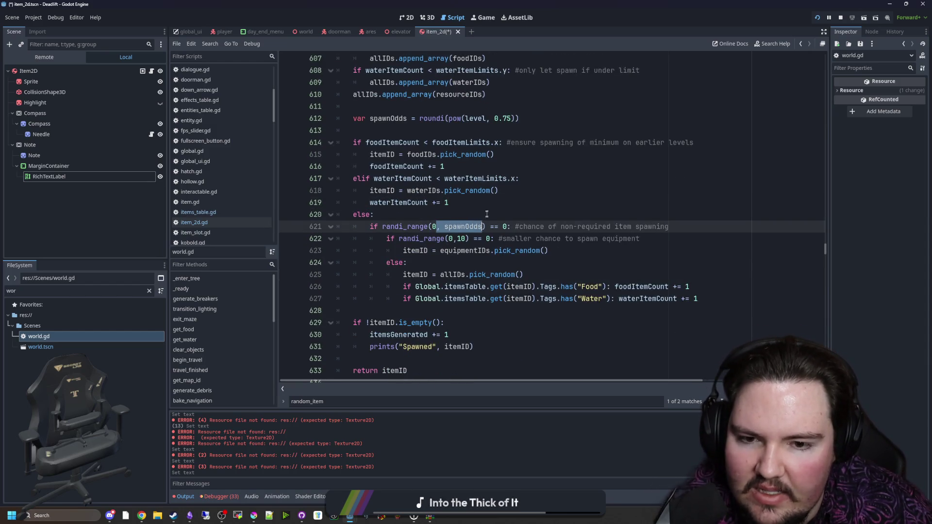
click(486, 214)
scroll(486, 216, up, 1)
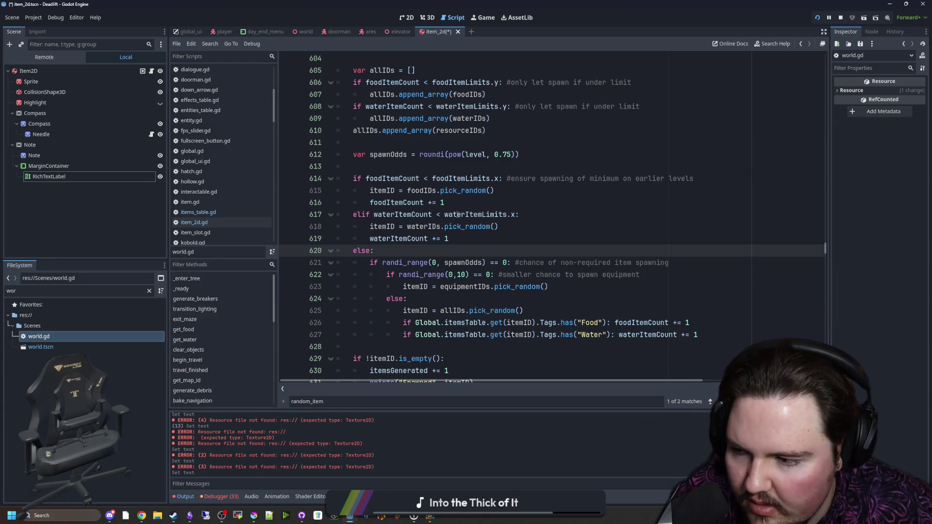
click(461, 227)
text(_)
key(Return)
click(474, 234)
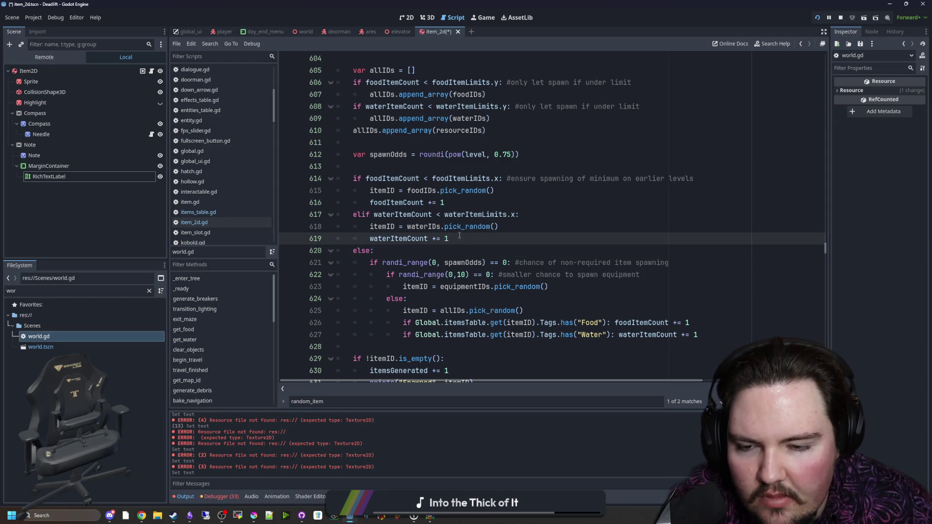
scroll(459, 235, up, 2)
scroll(454, 238, down, 3)
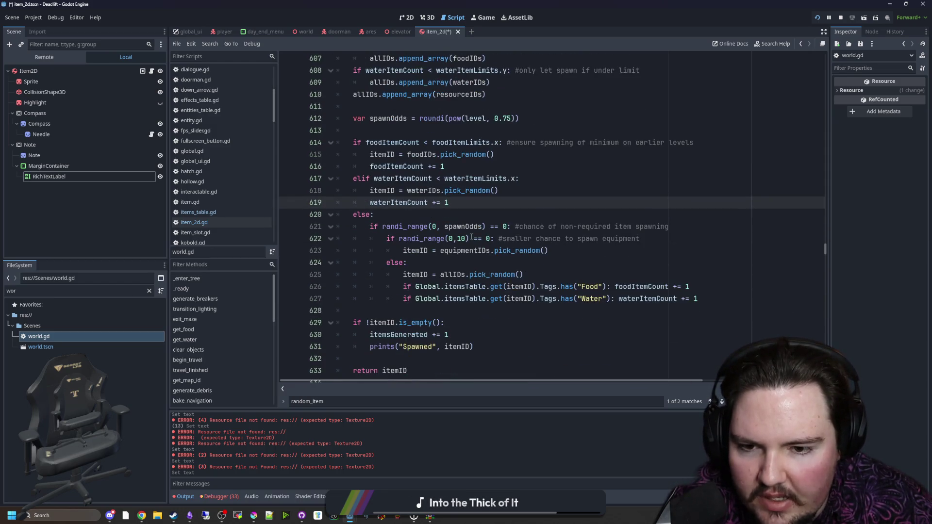
click(471, 215)
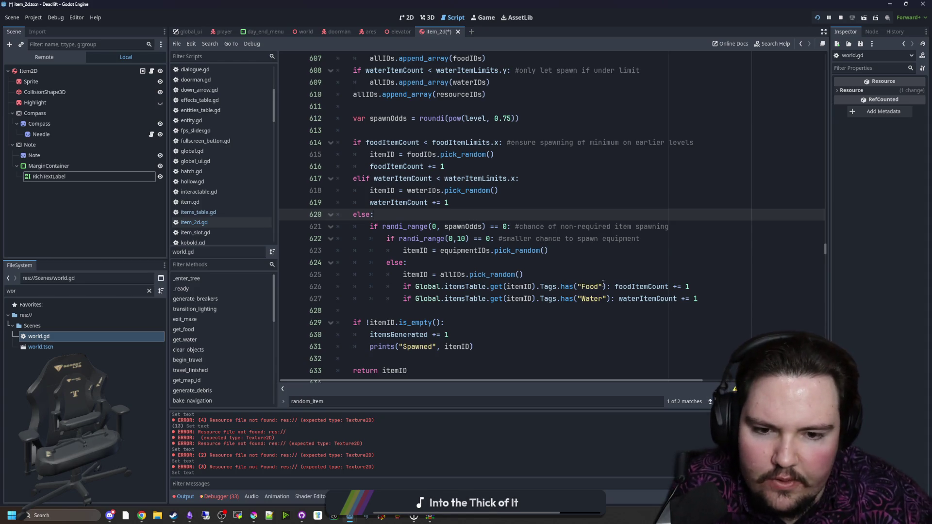
click(590, 286)
click(584, 267)
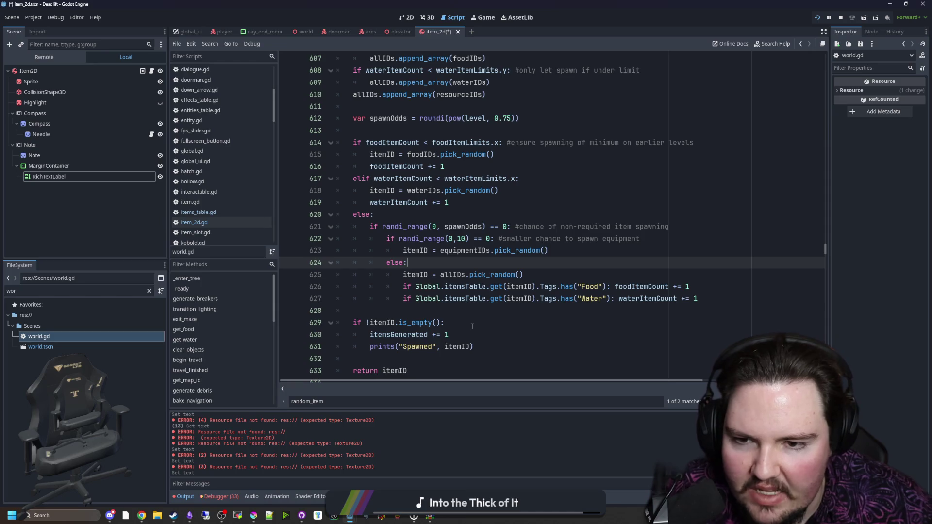
Save the script edits with Ctrl+S, clearing the unsaved marks.
click(473, 310)
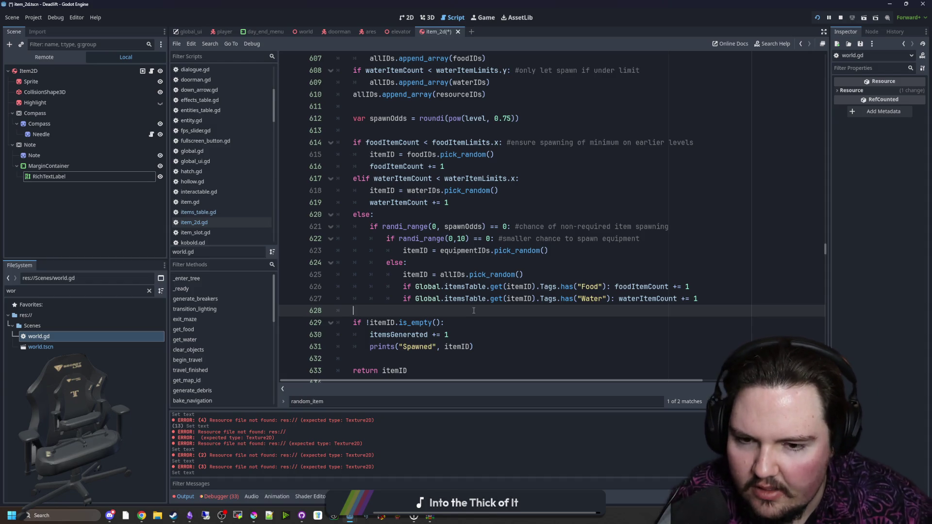
click(408, 262)
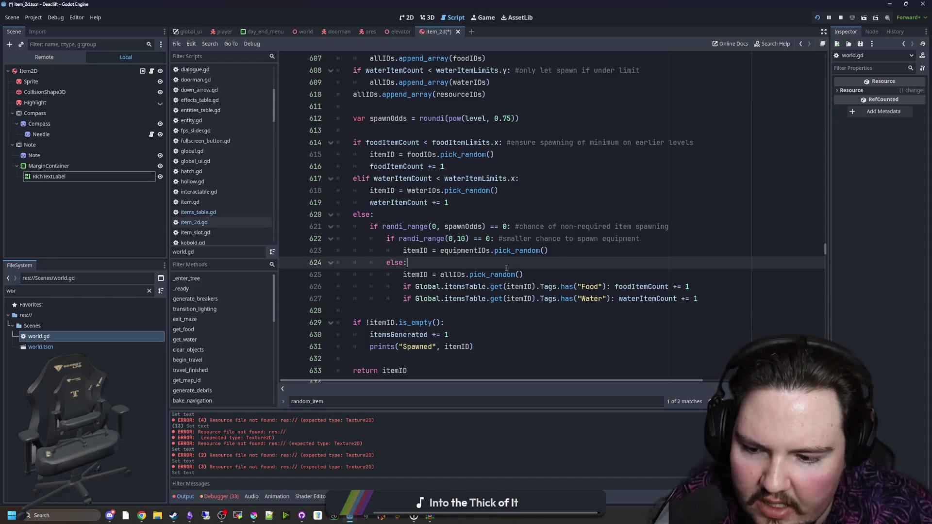
key(ctrl+s)
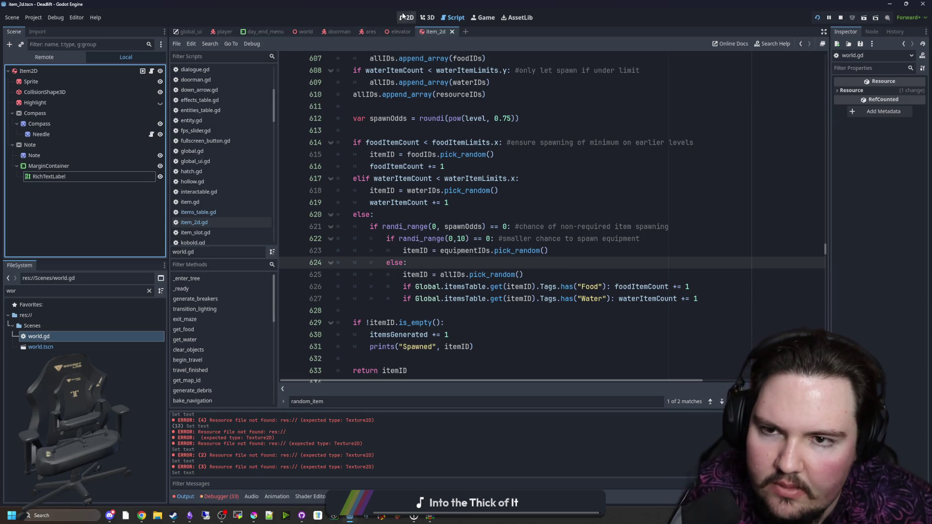
Select the RichTextLabel node beside the running game, widening the Inspector.
click(427, 18)
click(489, 17)
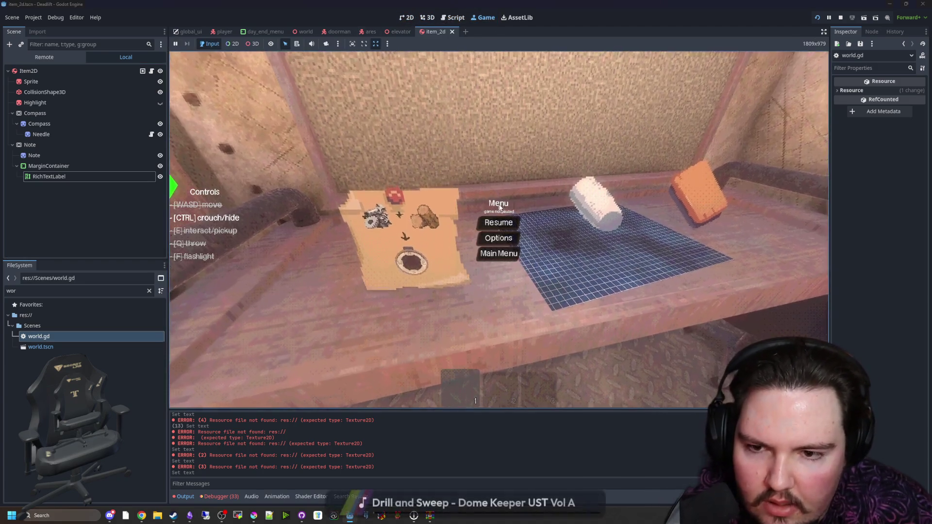
click(87, 176)
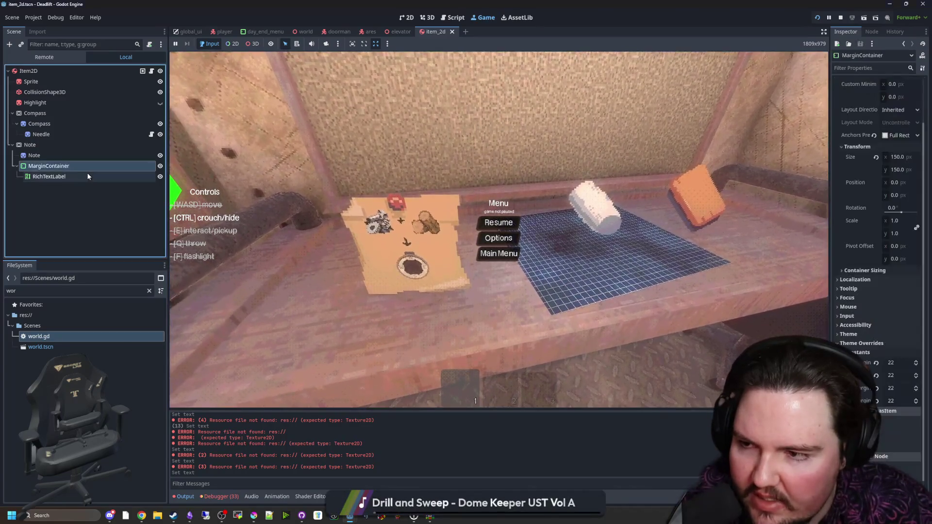
drag(828, 142, 624, 141)
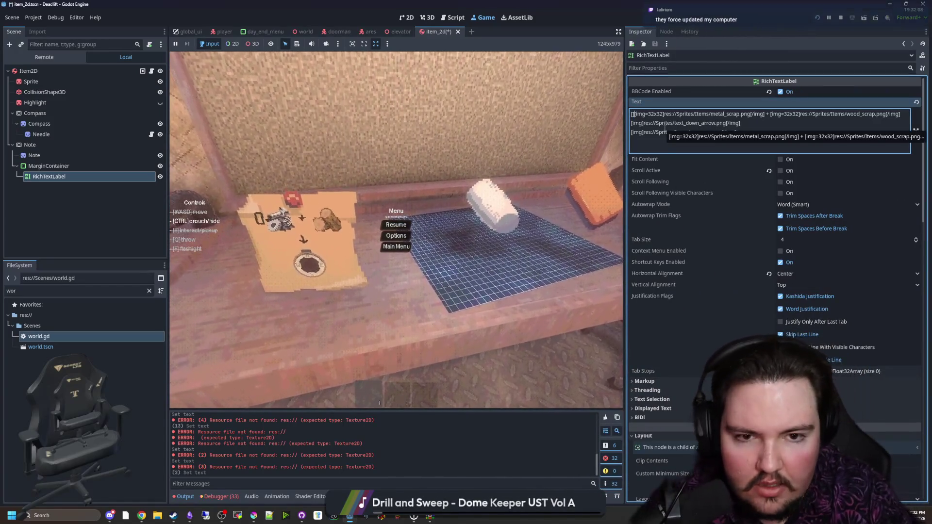
Wrap the note text in a [font_size=32] tag and size an image to 32x32.
text([fonmt])
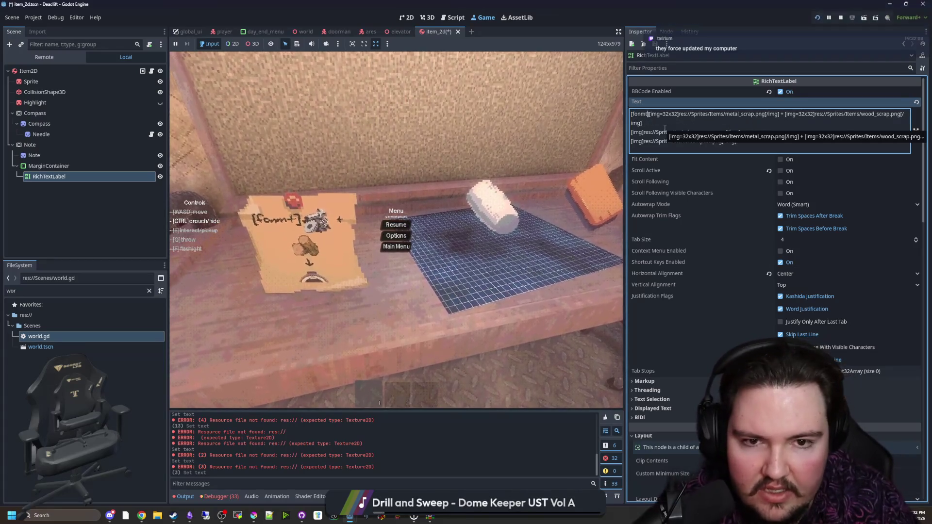
key(BackSpace)
key(BackSpace)
text(t_size=)
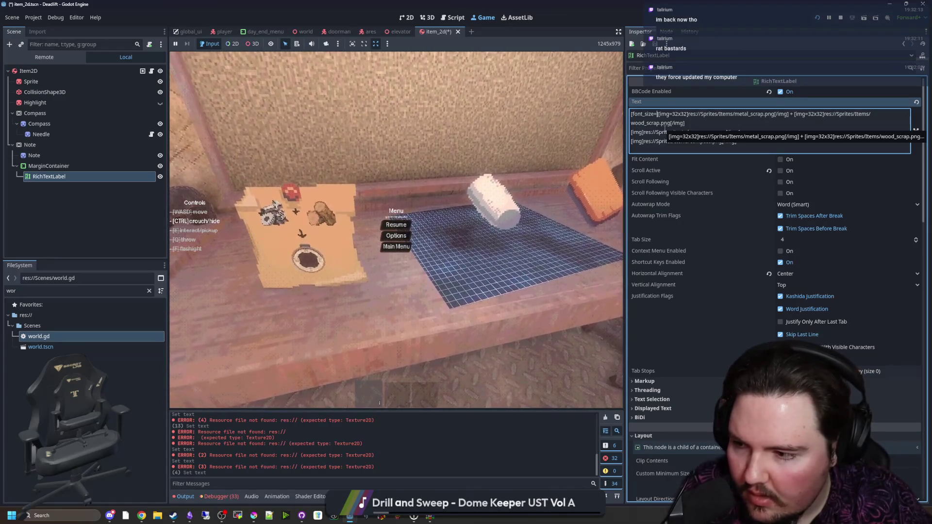
text(32])
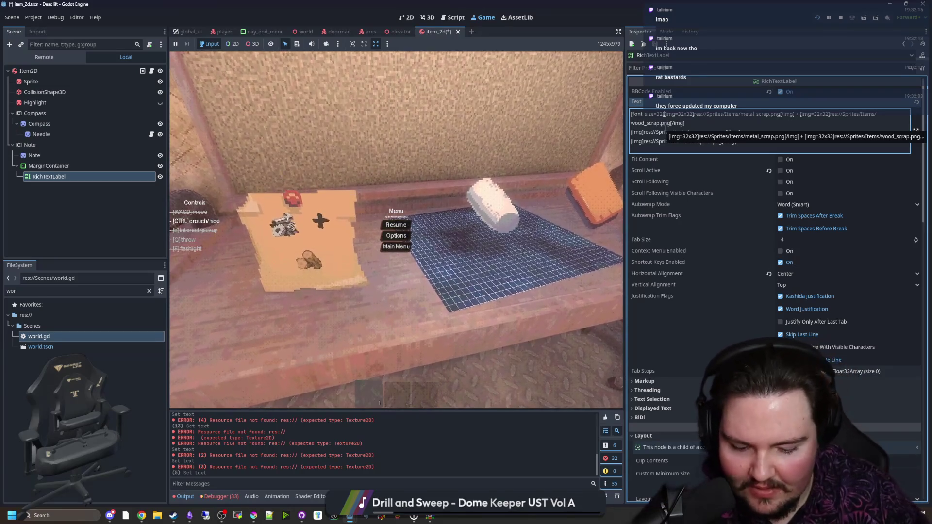
key(BackSpace)
key(BackSpace)
text(16)
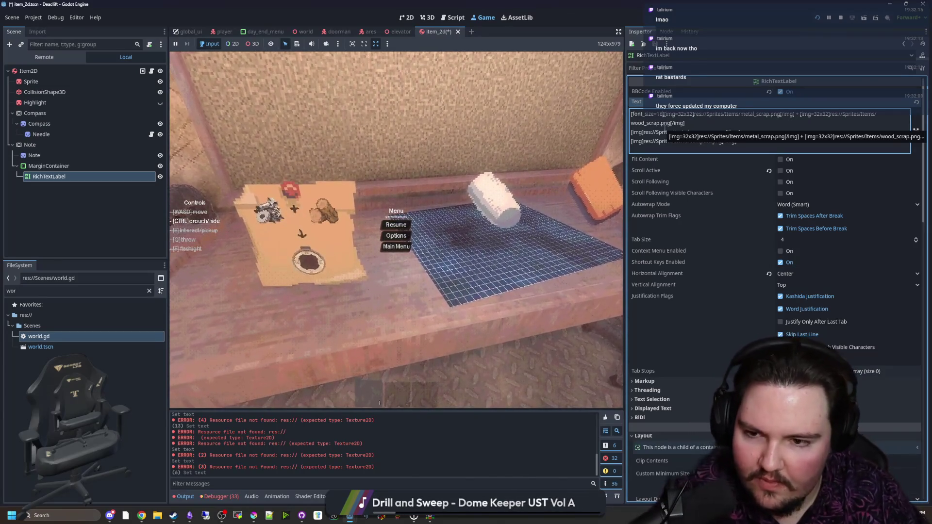
key(BackSpace)
key(BackSpace)
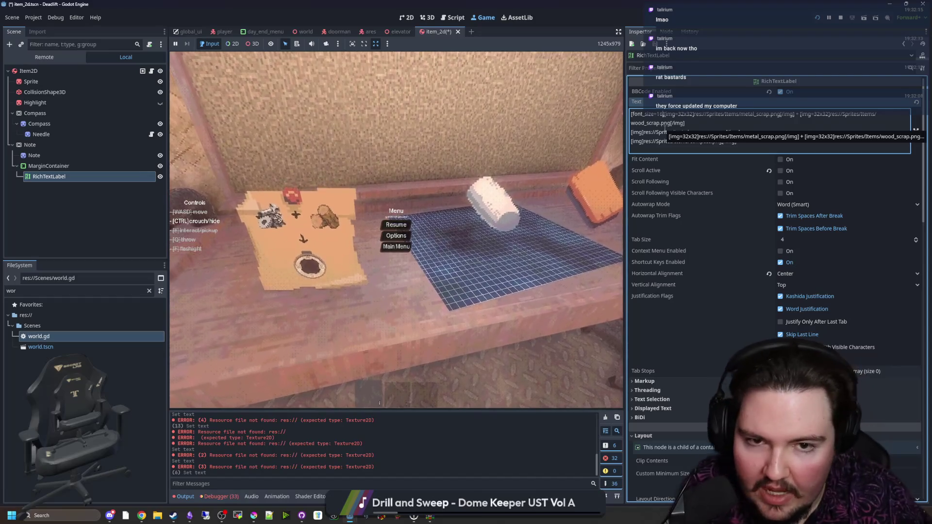
text(24)
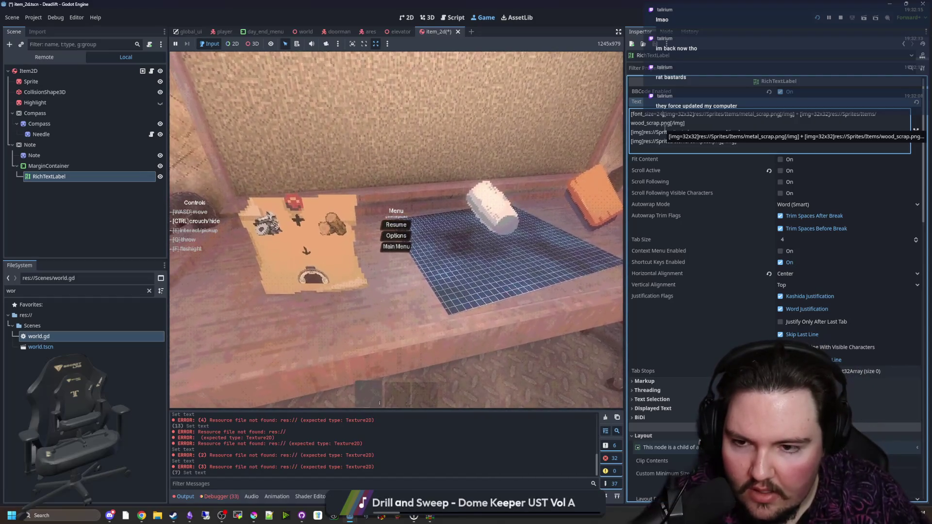
key(BackSpace)
key(BackSpace)
text(32)
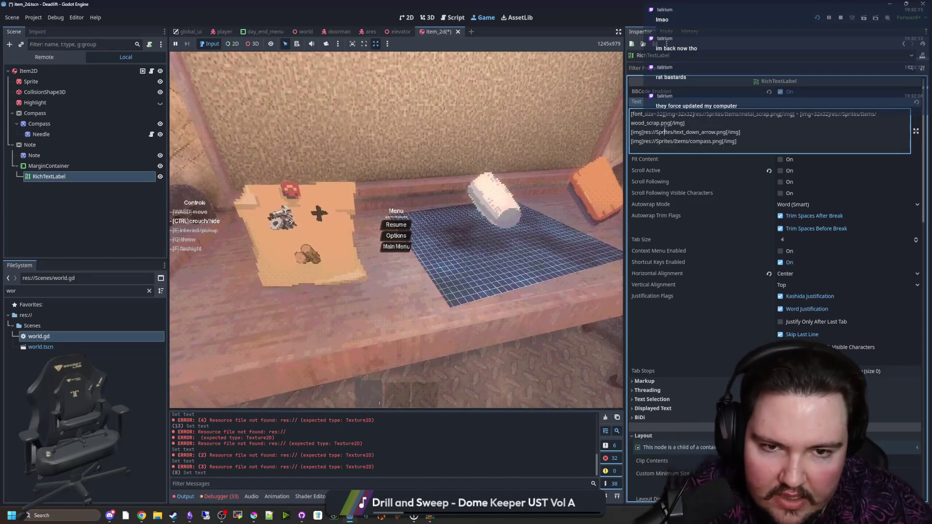
scroll(677, 131, down, 3)
scroll(676, 131, up, 3)
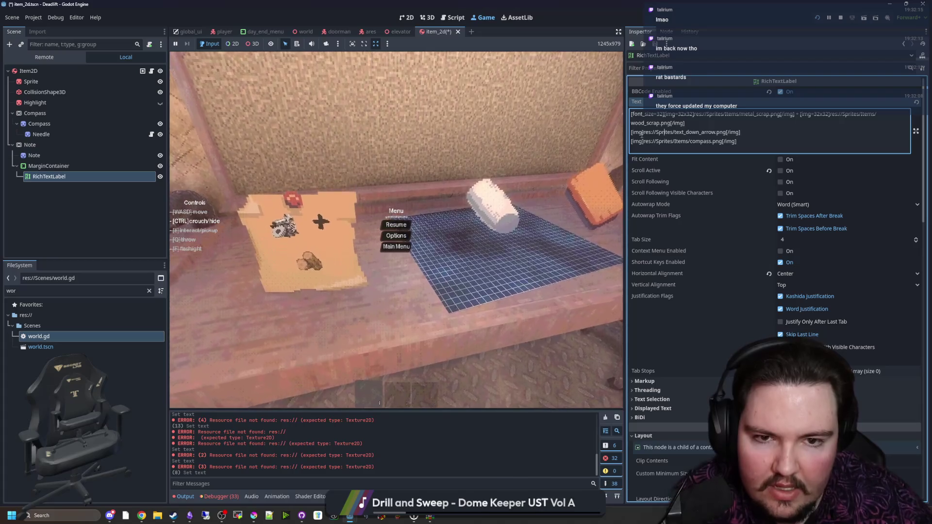
text(=32)
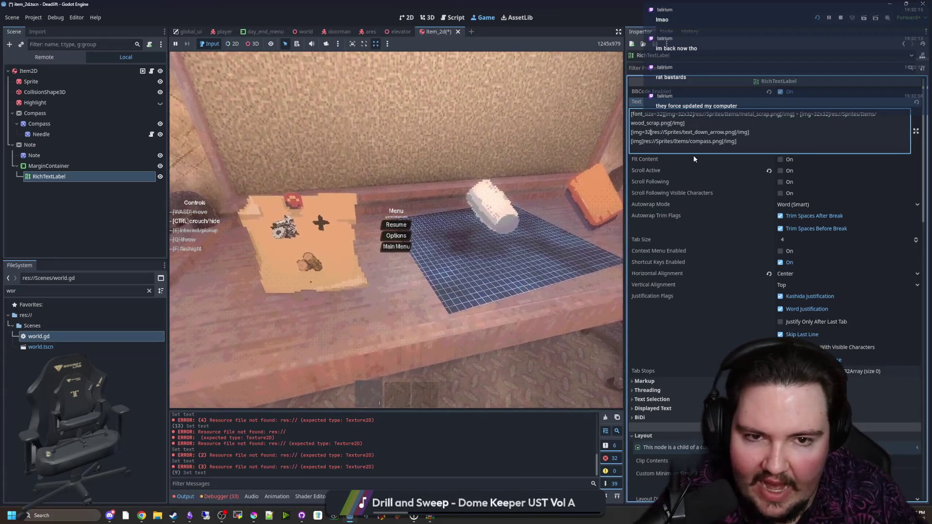
text(x32)
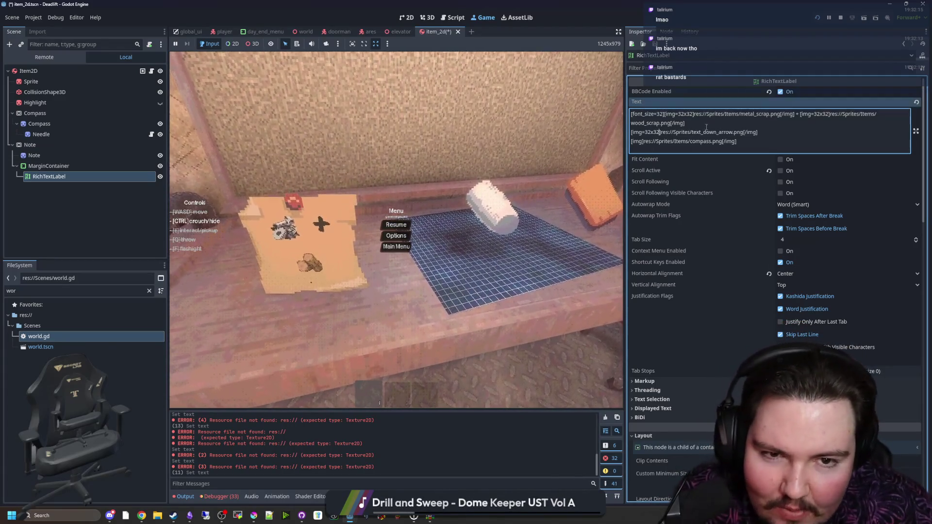
Tighten the '+' between the scrap icons and resize the down arrow to 24x24.
click(684, 124)
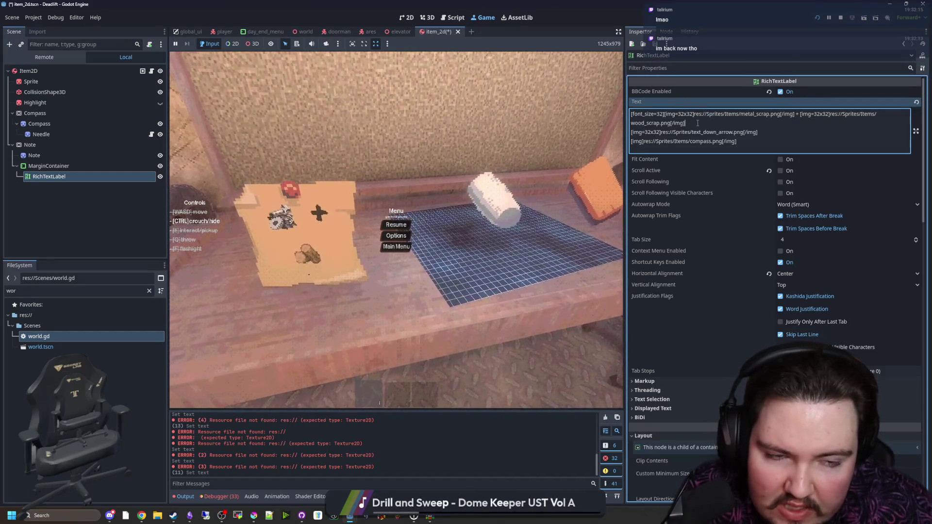
click(800, 114)
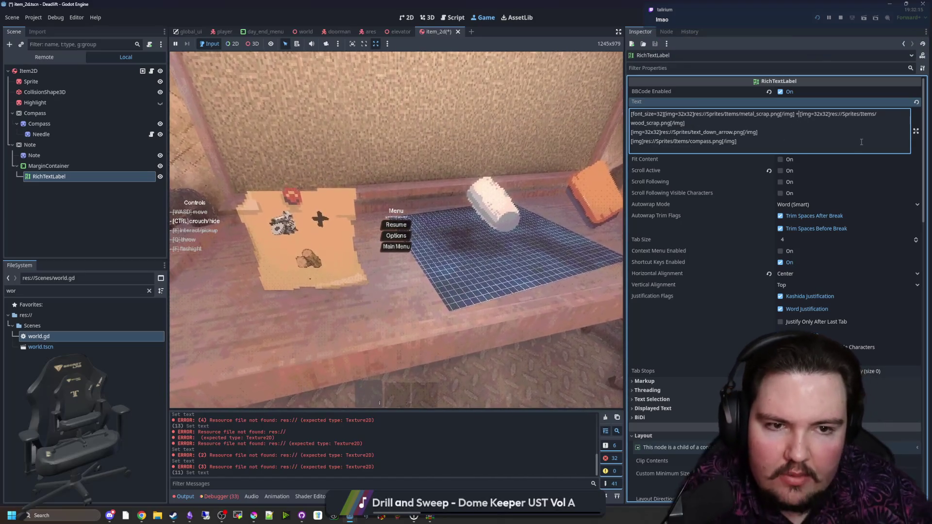
key(BackSpace)
key(BackSpace)
key(BackSpace)
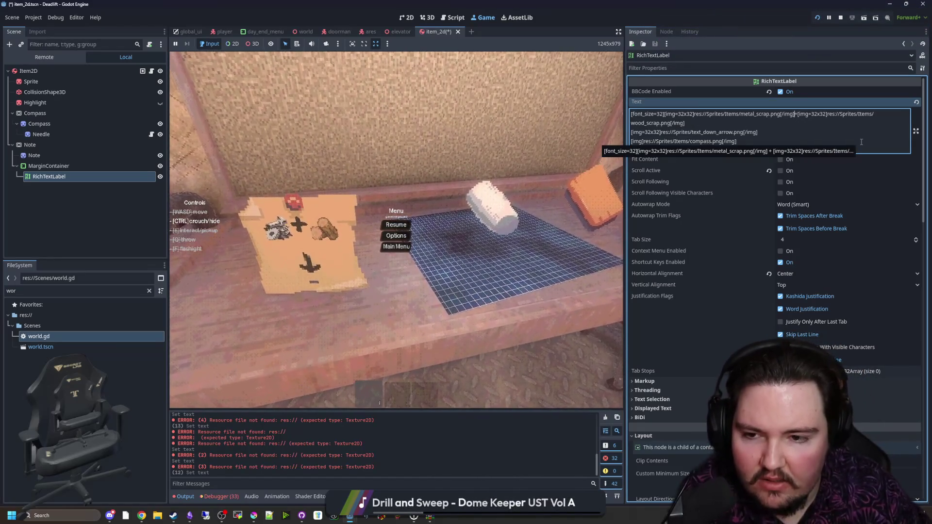
click(659, 131)
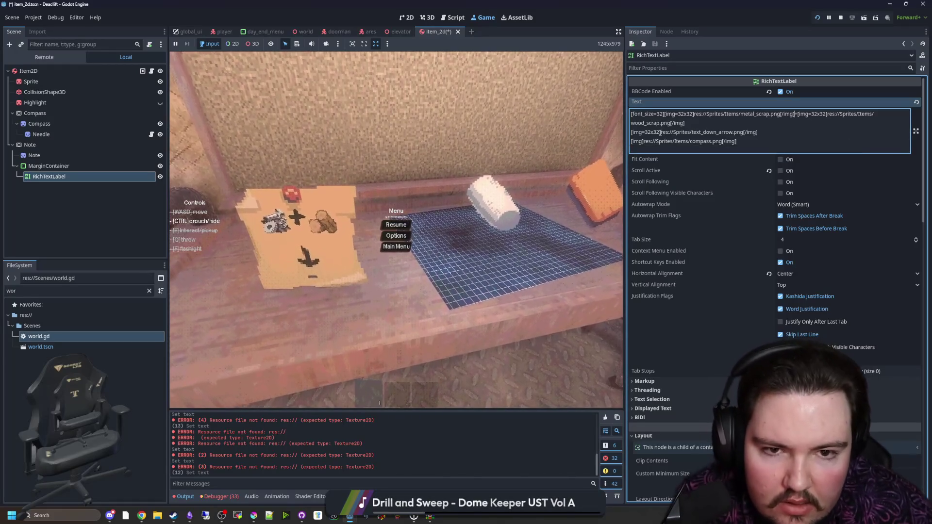
key(BackSpace)
key(BackSpace)
text(24)
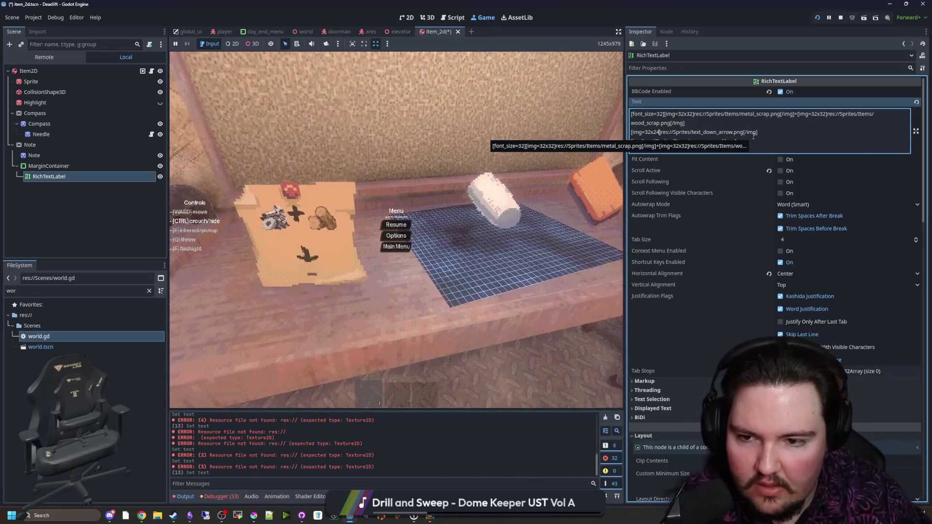
key(Left)
key(Left)
key(BackSpace)
key(BackSpace)
text(24)
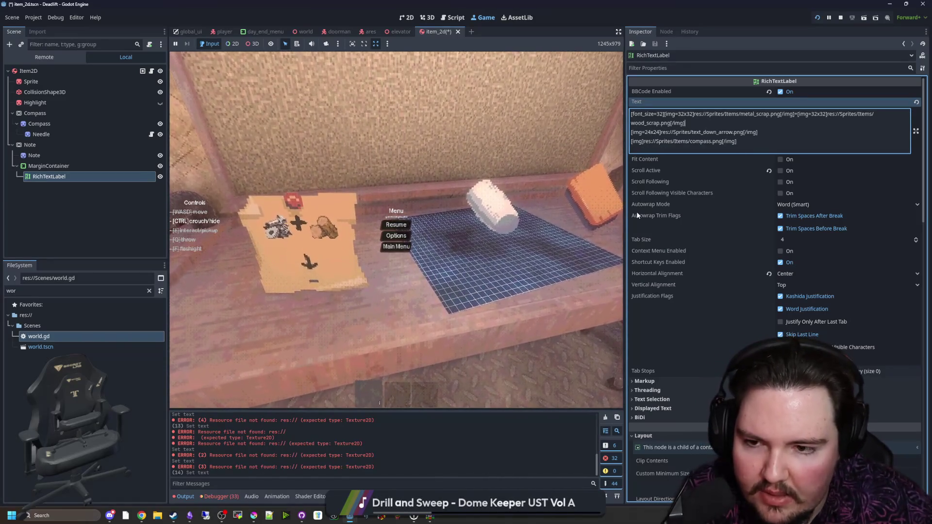
scroll(694, 229, down, 5)
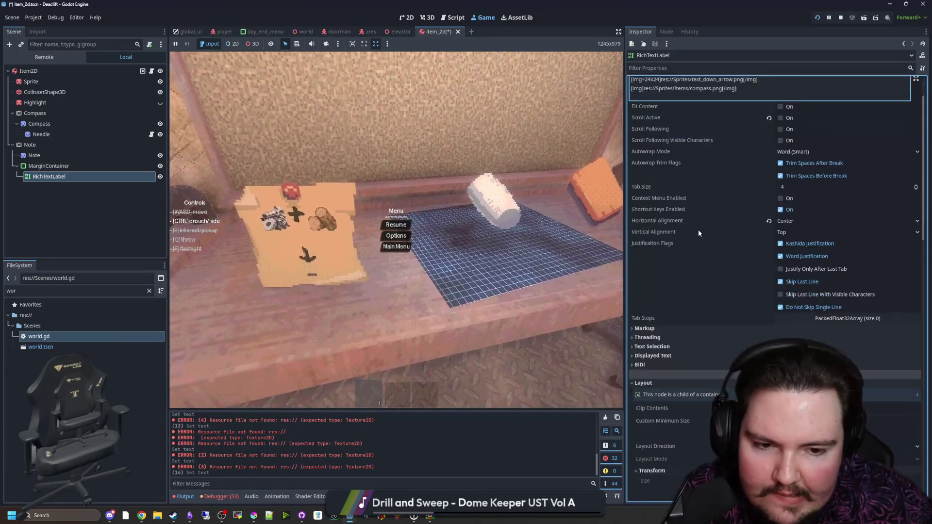
scroll(697, 229, down, 10)
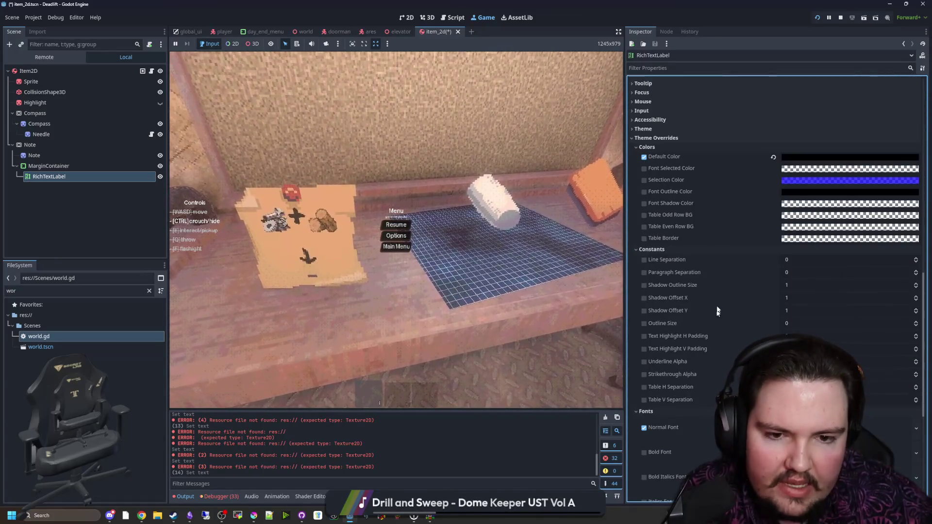
click(790, 260)
text(-10)
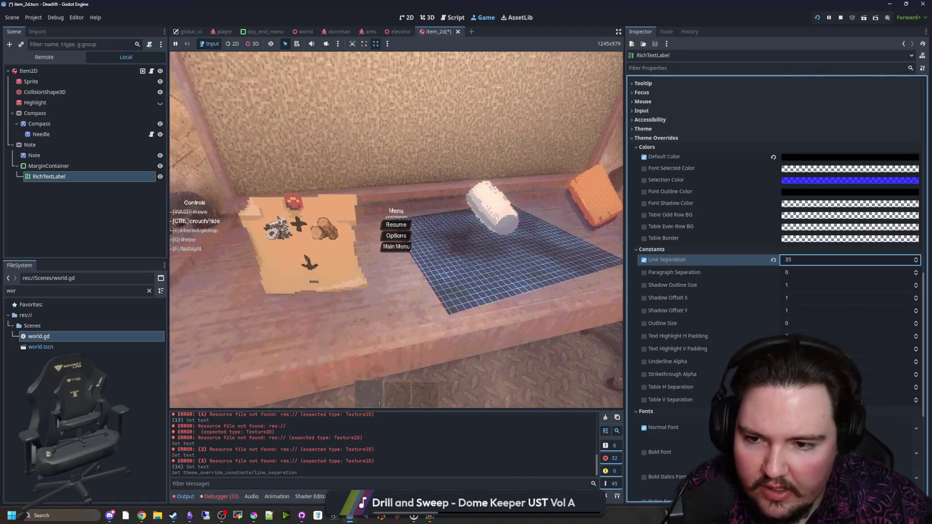
key(Return)
drag(849, 260, 645, 264)
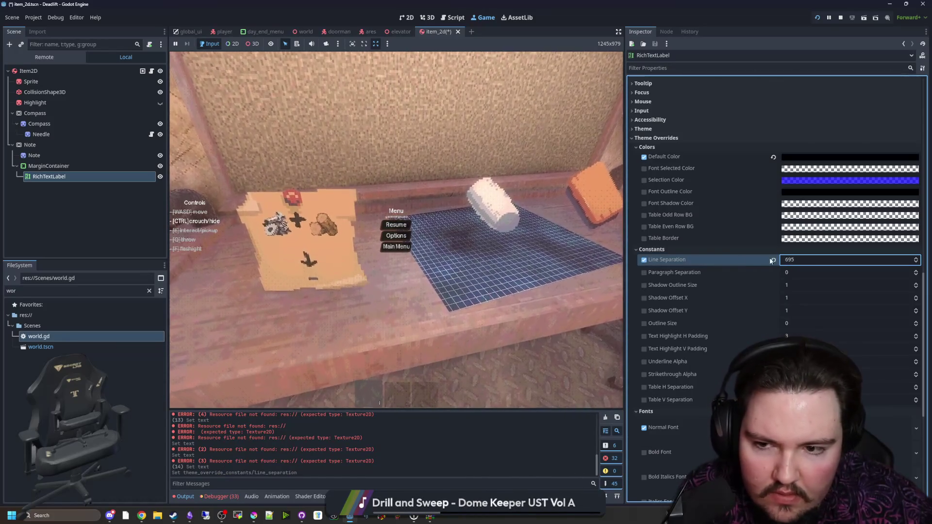
click(644, 260)
click(790, 272)
text(-20)
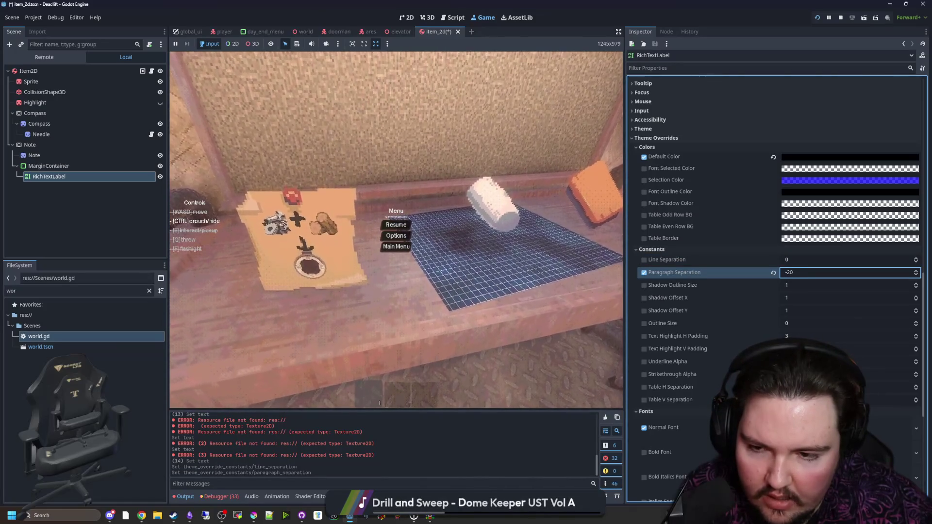
scroll(730, 256, up, 5)
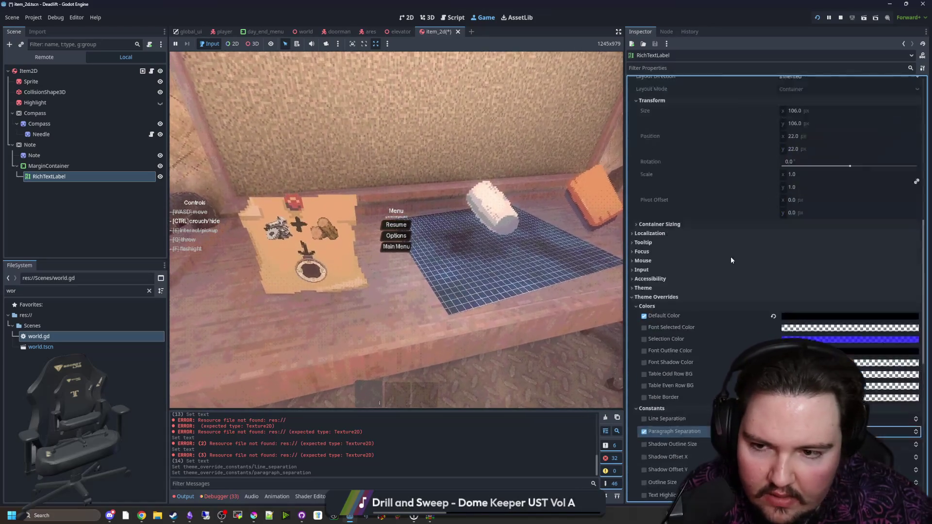
scroll(729, 242, up, 6)
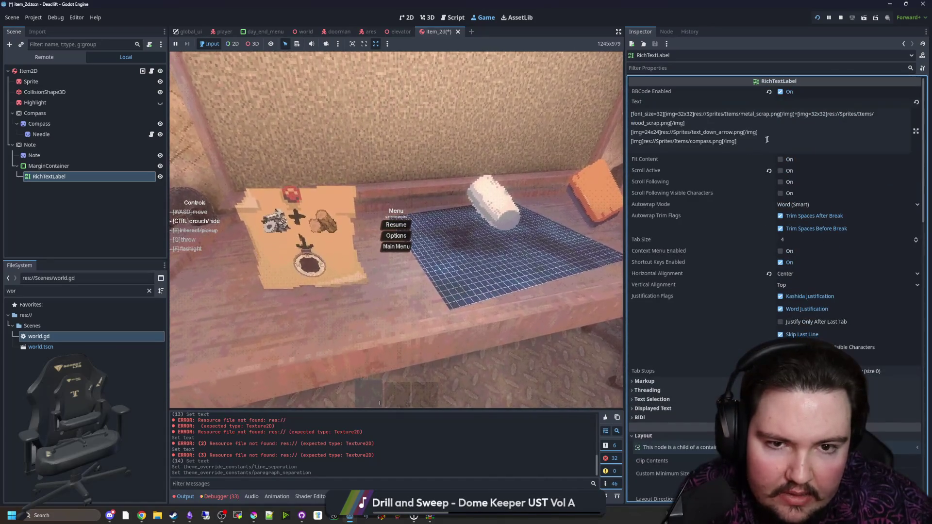
click(773, 132)
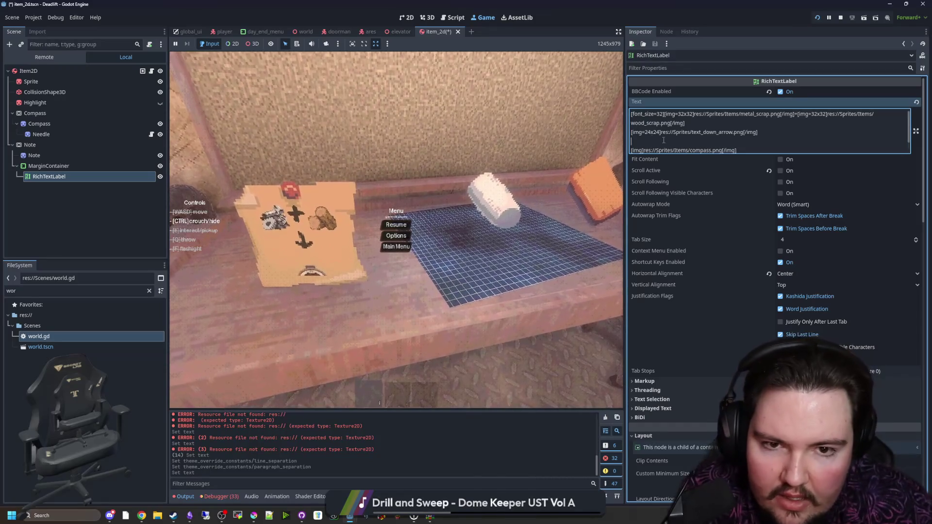
scroll(712, 250, down, 6)
scroll(713, 250, down, 6)
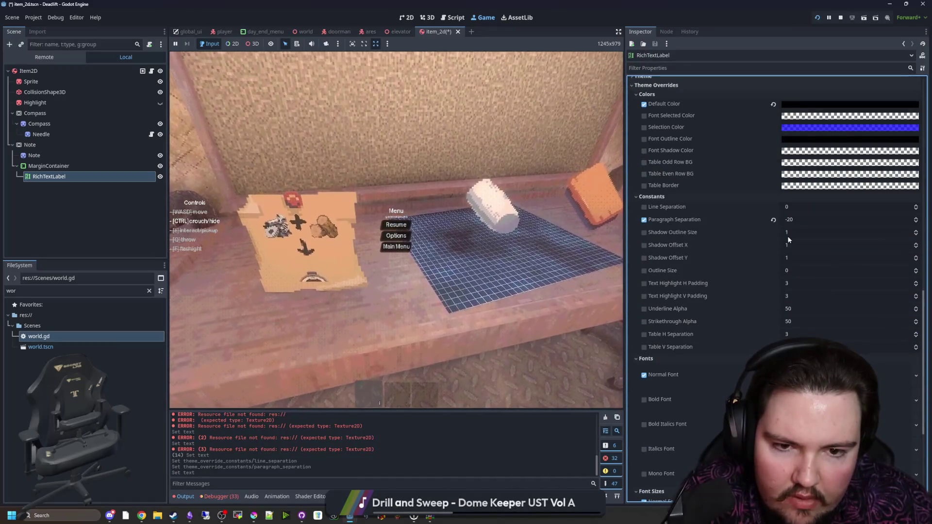
drag(799, 220, 782, 220)
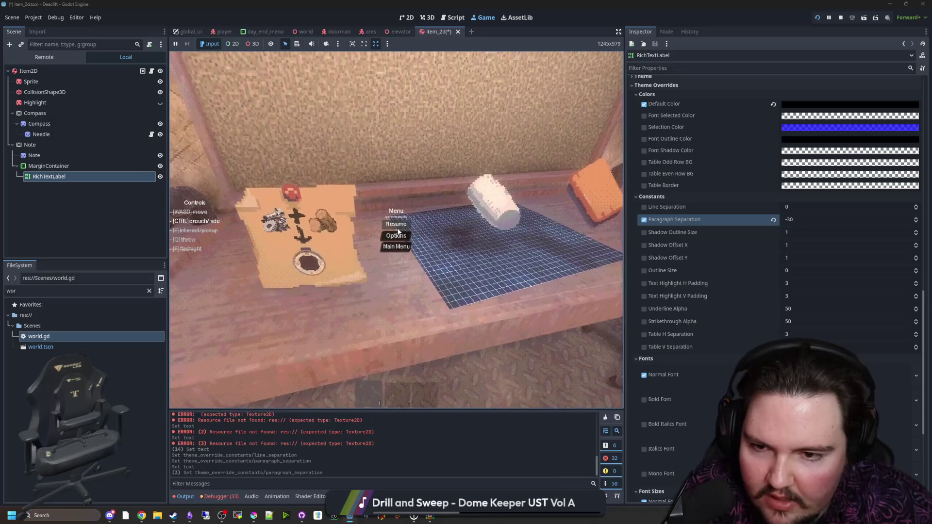
click(395, 225)
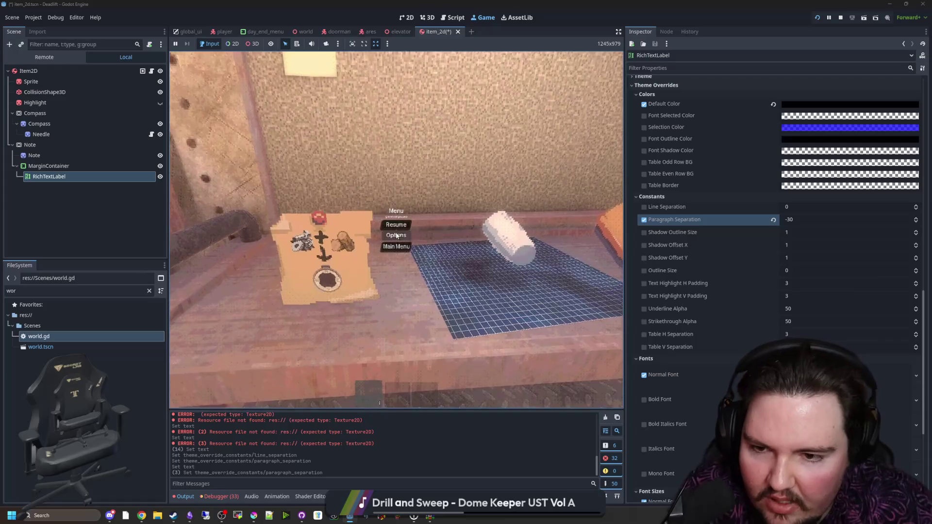
click(396, 225)
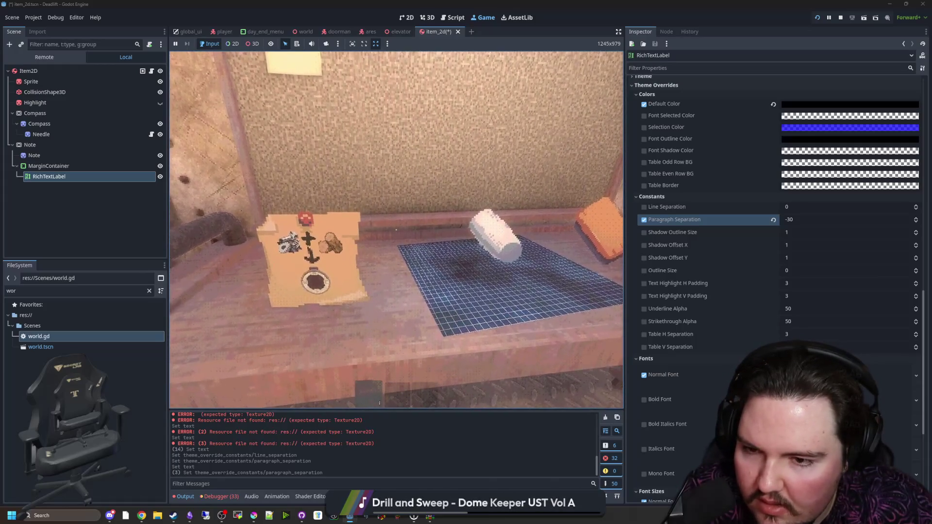
key(Escape)
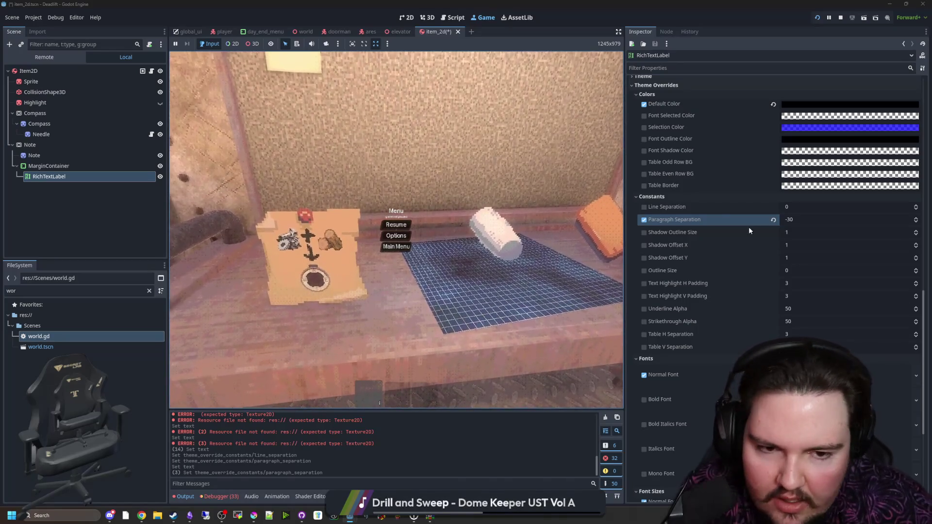
Reset paragraph spacing to 0 and set the label's vertical alignment to Center.
click(773, 219)
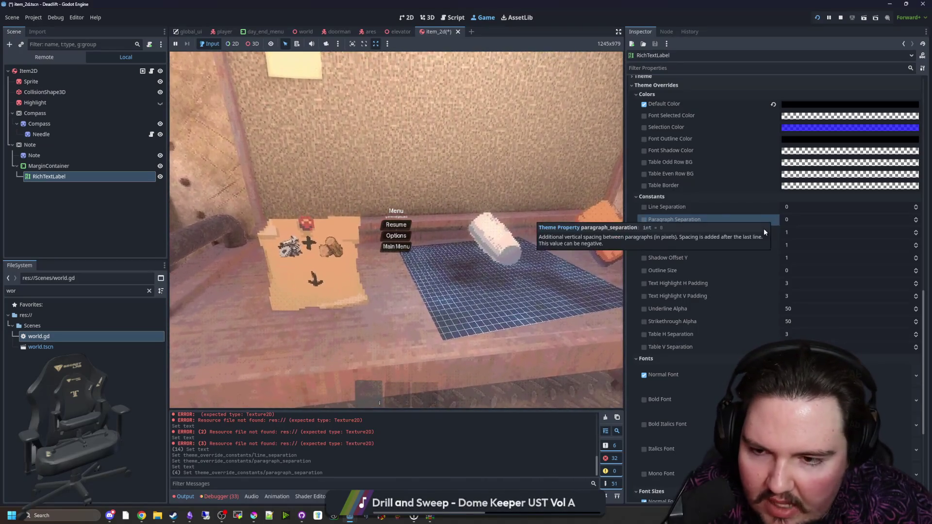
scroll(694, 192, up, 15)
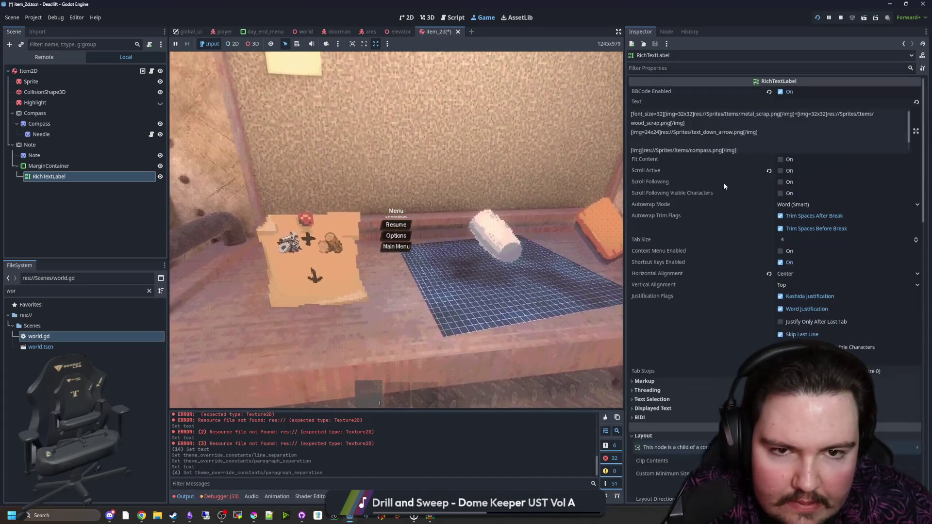
click(702, 124)
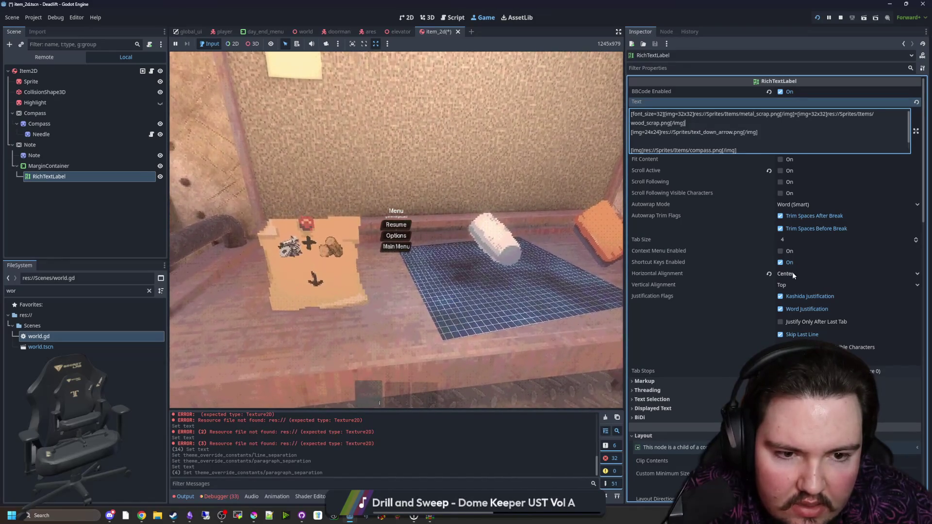
click(785, 285)
key(Escape)
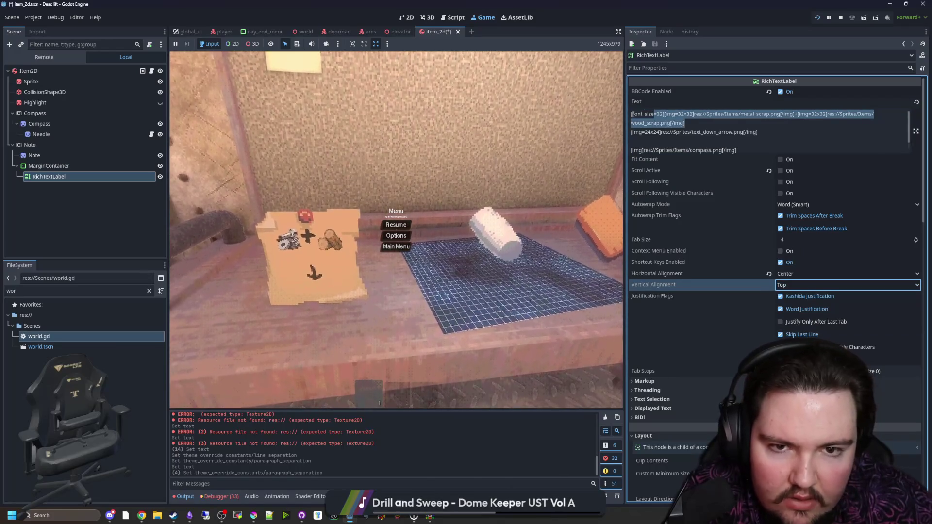
click(796, 286)
click(799, 307)
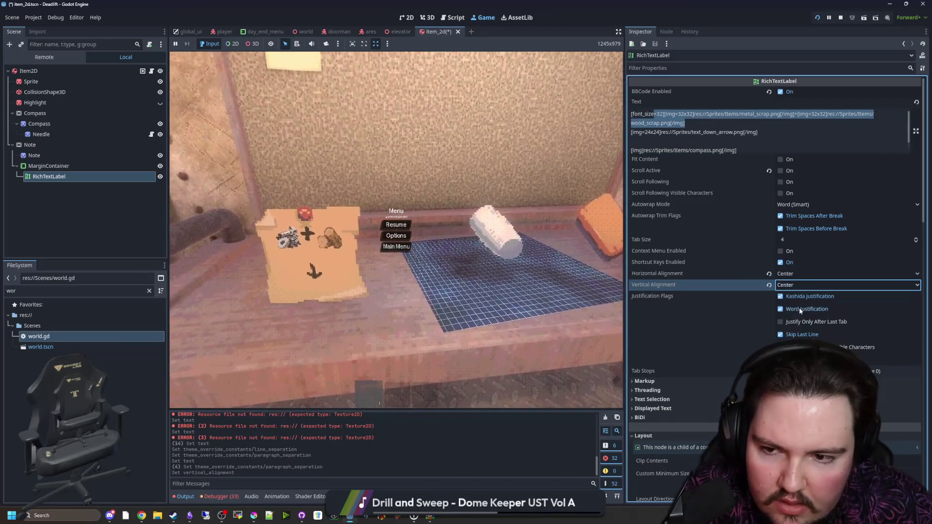
Put metal scrap, the '+' and wood scrap each on separate lines.
click(682, 140)
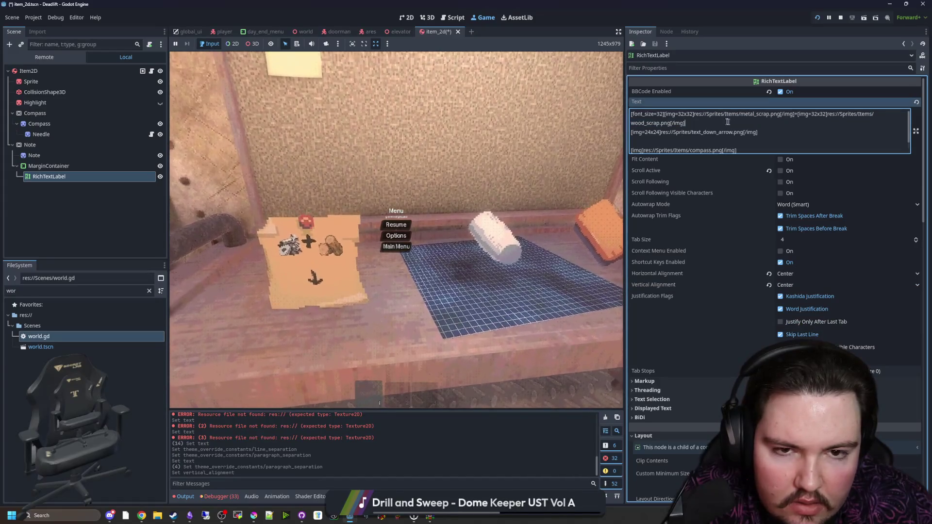
click(795, 114)
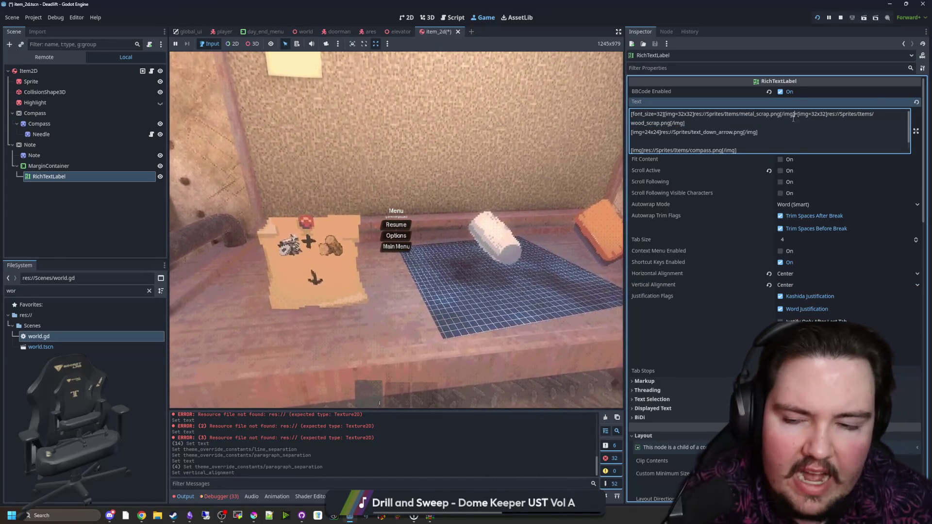
key(Return)
drag(776, 125, 630, 124)
key(BackSpace)
key(Return)
text([img=32x32]res://Sprites/Items/wood_scrap.png[/img])
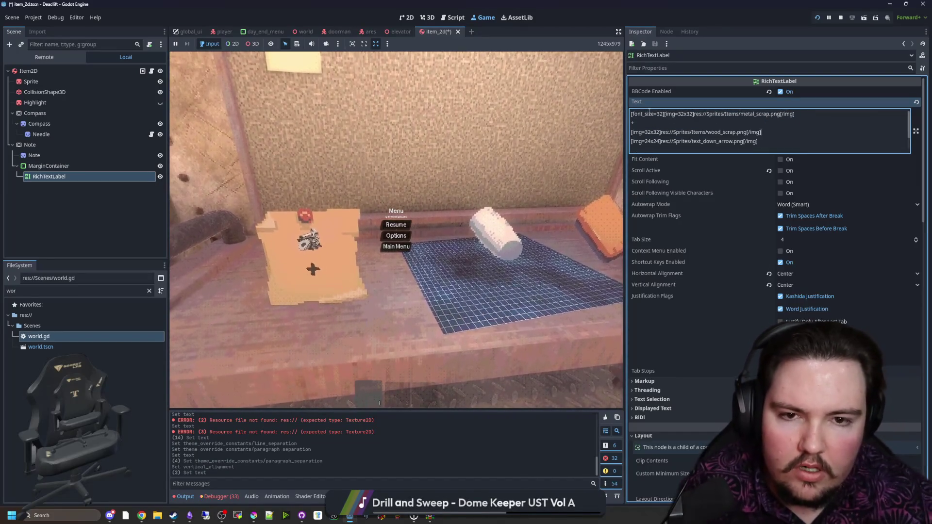
Try several Paragraph Separation values on the note label (-10, 20, 10), ending at -30.
scroll(754, 280, down, 5)
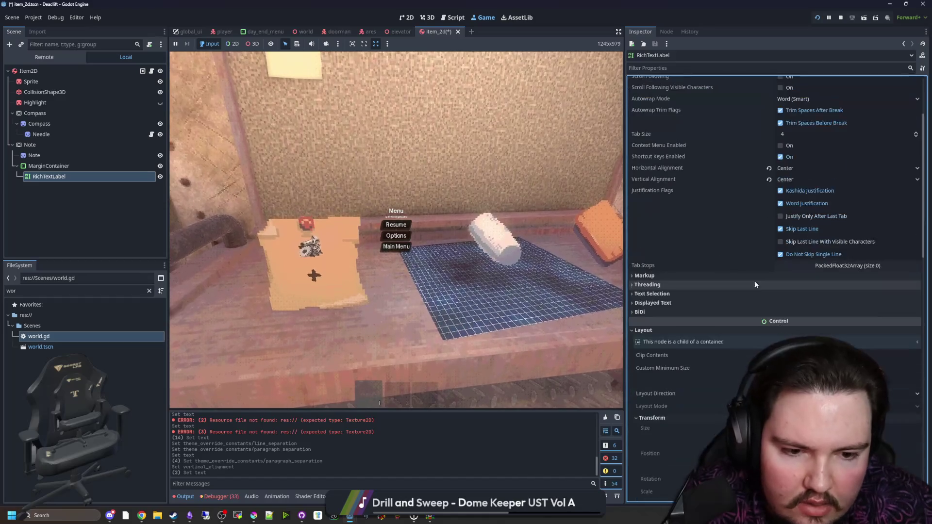
scroll(769, 319, down, 6)
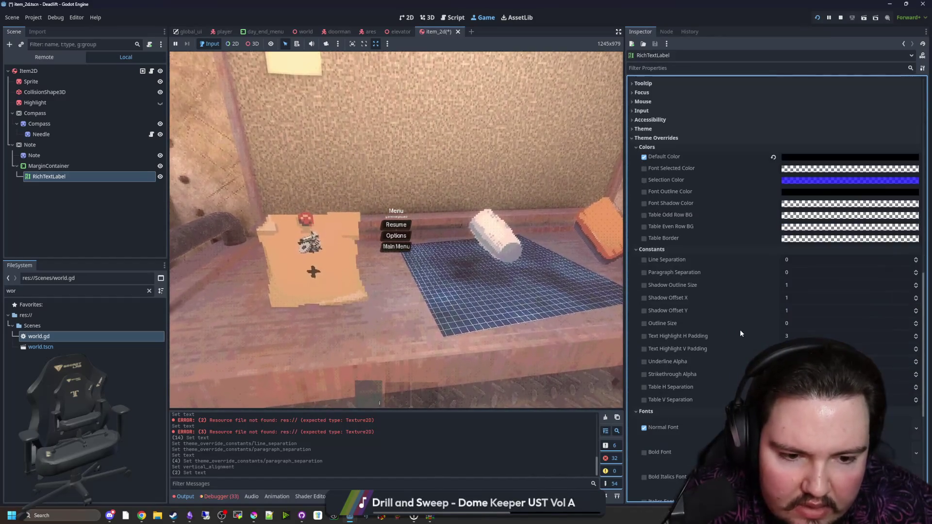
click(791, 273)
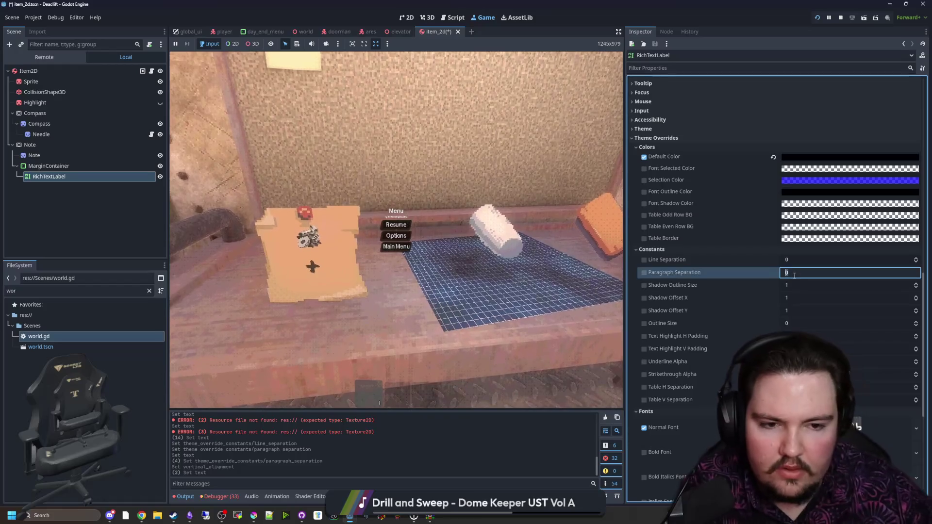
text(-10)
key(BackSpace)
key(BackSpace)
text(20)
key(Return)
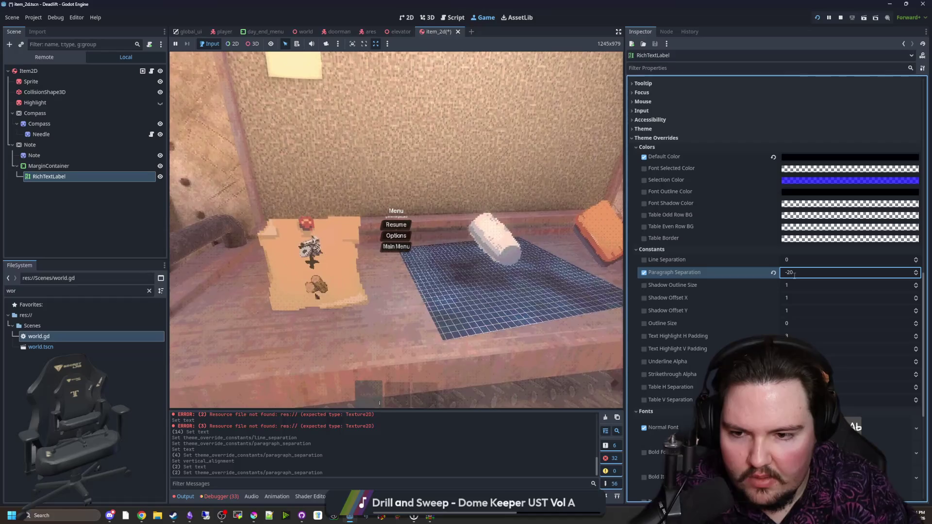
key(BackSpace)
key(BackSpace)
text(10)
key(Return)
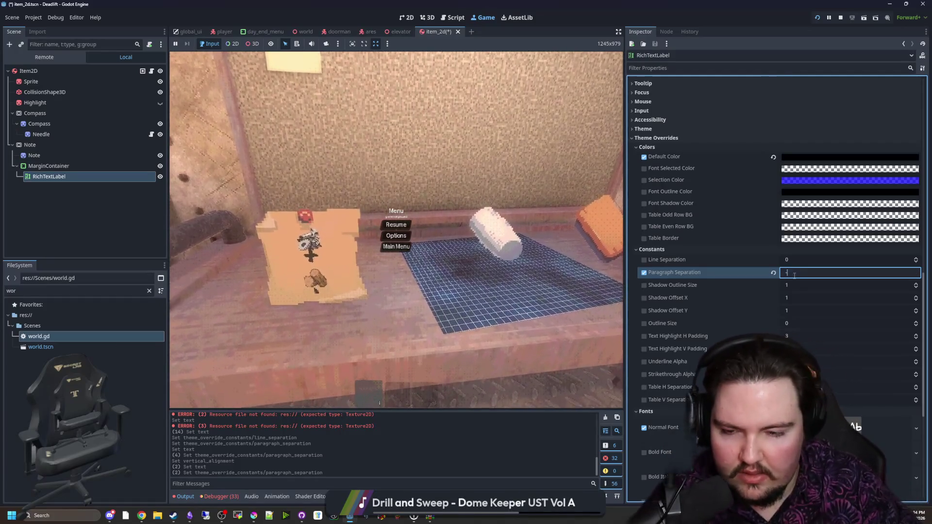
click(794, 272)
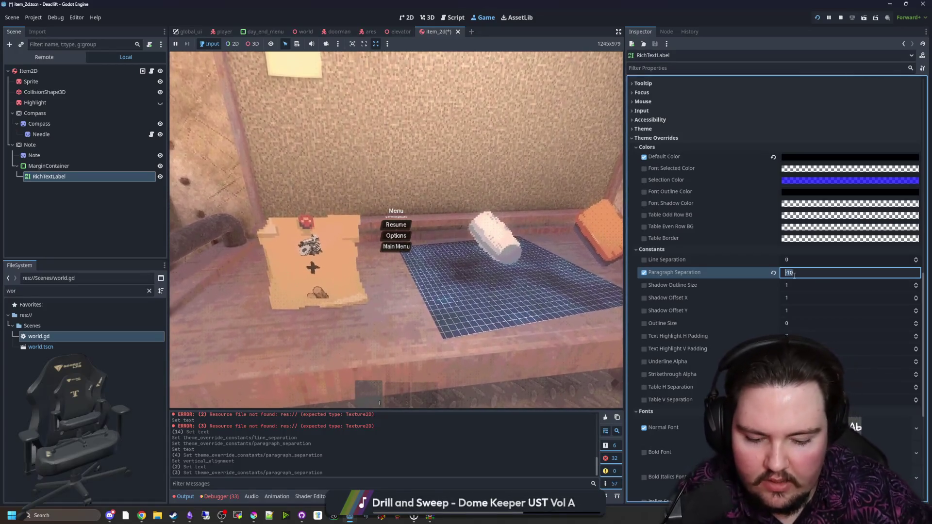
text(-30)
key(Return)
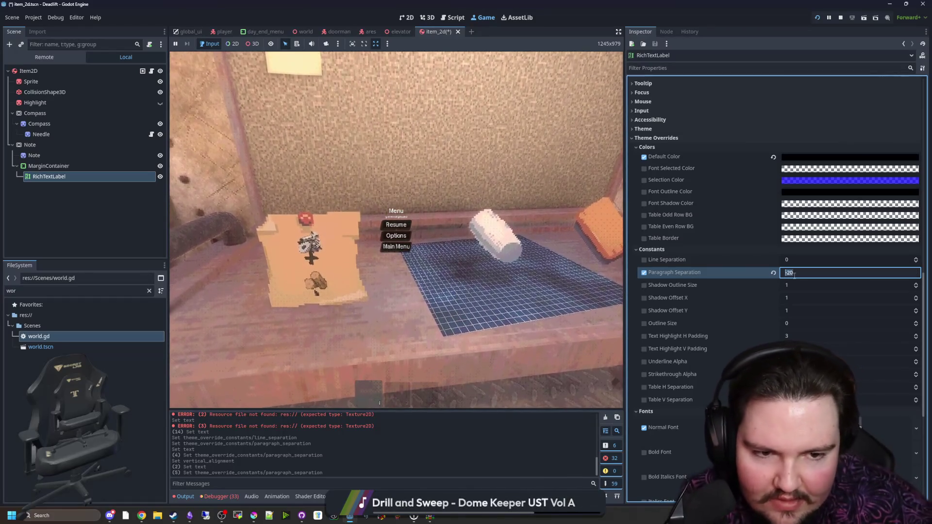
Change the note label's Paragraph Separation override to -25.
scroll(772, 260, up, 10)
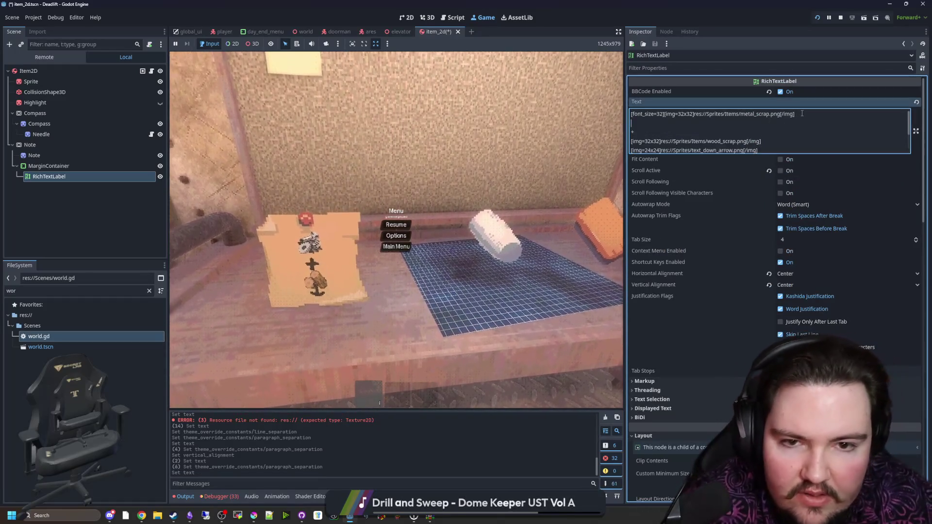
scroll(746, 253, down, 10)
scroll(746, 254, up, 3)
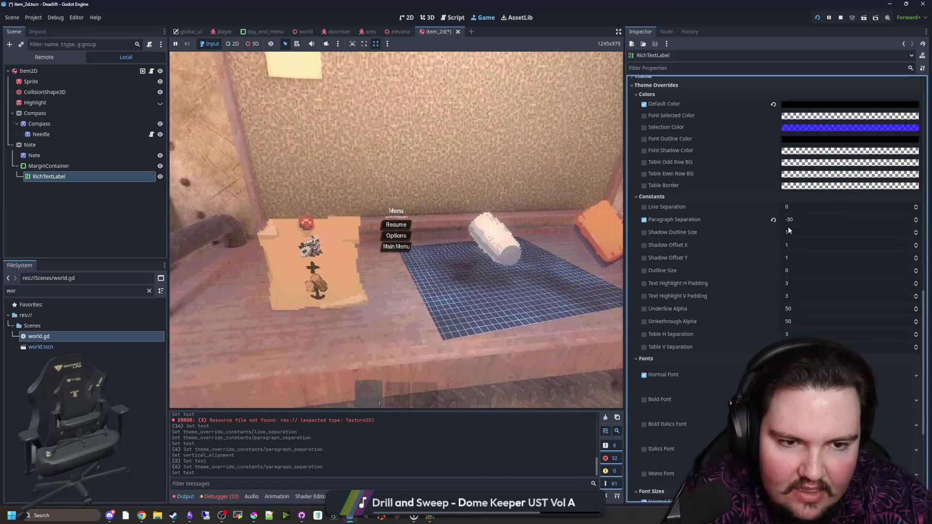
click(799, 218)
text(-25)
key(Return)
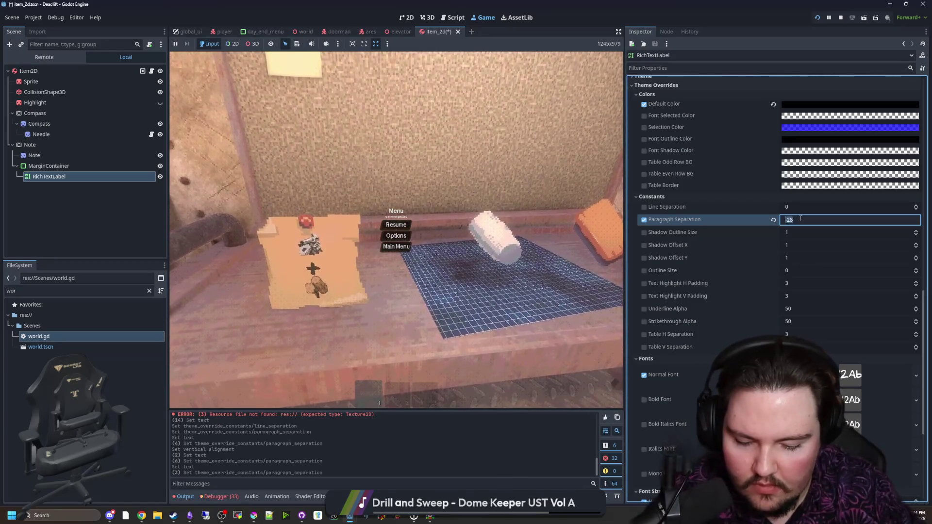
scroll(800, 218, up, 10)
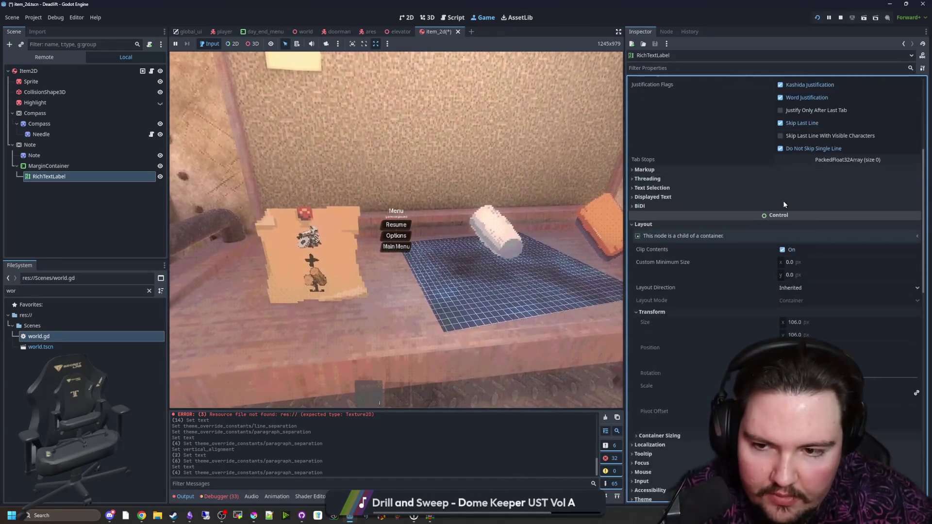
Replace the down-arrow image line with the pasted metal and wood scrap lines.
scroll(641, 132, down, 1)
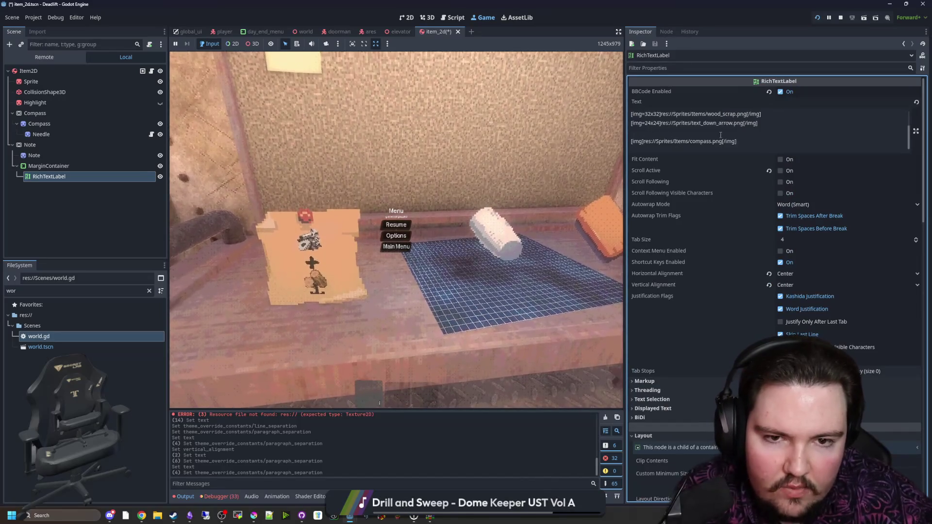
click(635, 129)
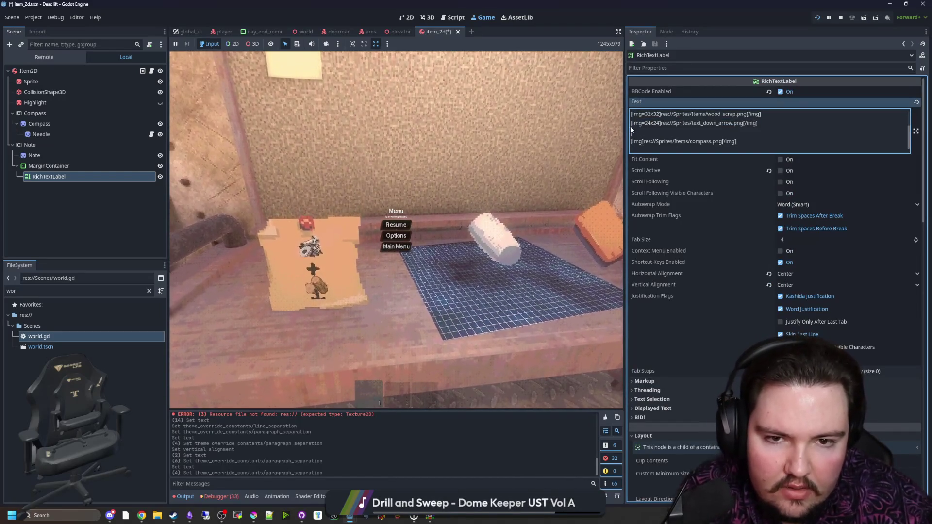
mouse_move(769, 123)
mouse_down()
mouse_move(633, 118)
mouse_move(632, 141)
mouse_up()
key(BackSpace)
key(BackSpace)
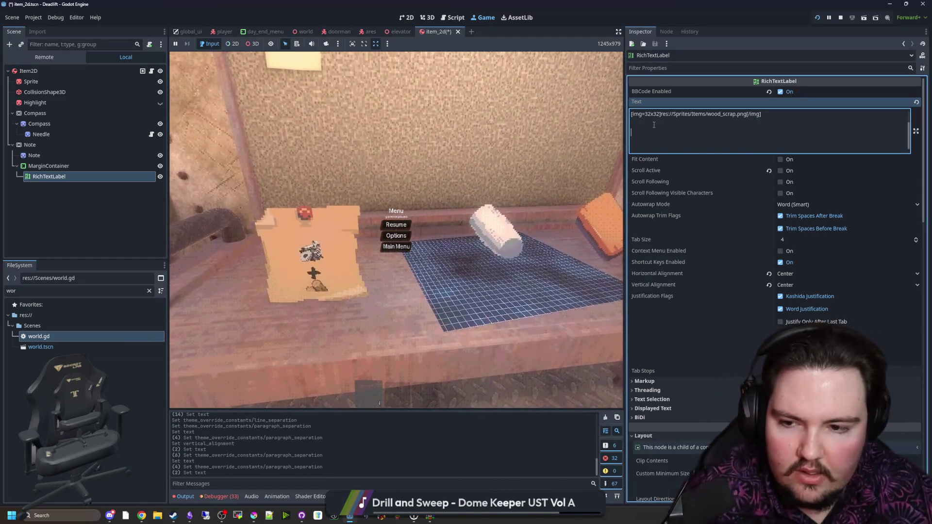
key(ctrl+v)
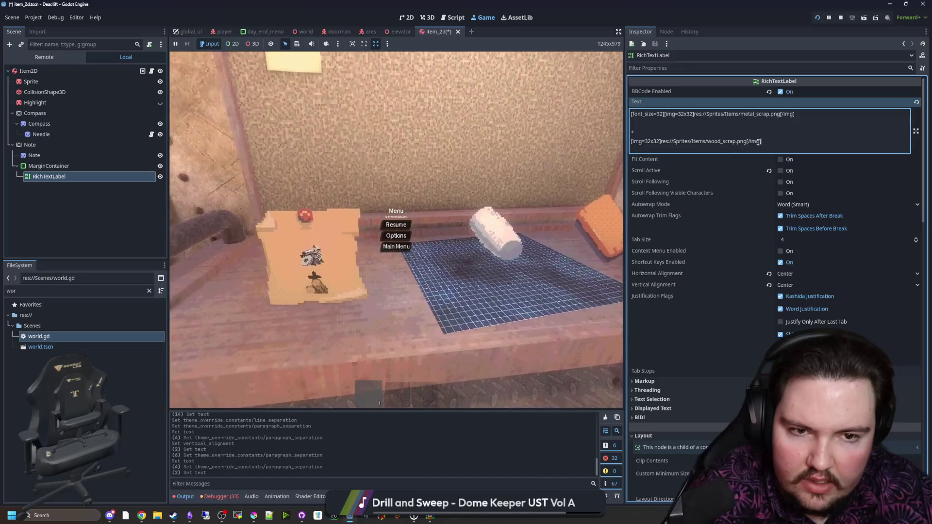
key(Return)
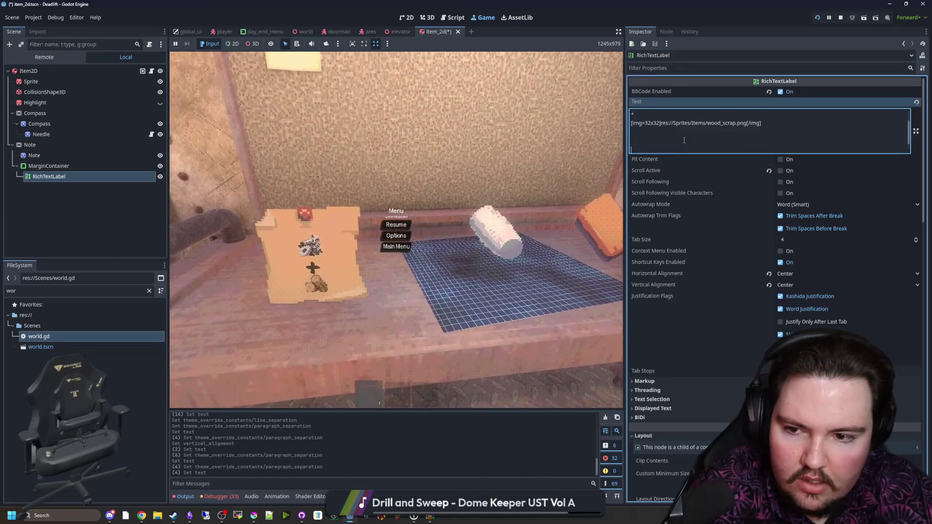
Try adding '-> [img]res://Sprites/Items/compass.png[/img]', then undo back to scrap icons on one line.
scroll(684, 140, up, 2)
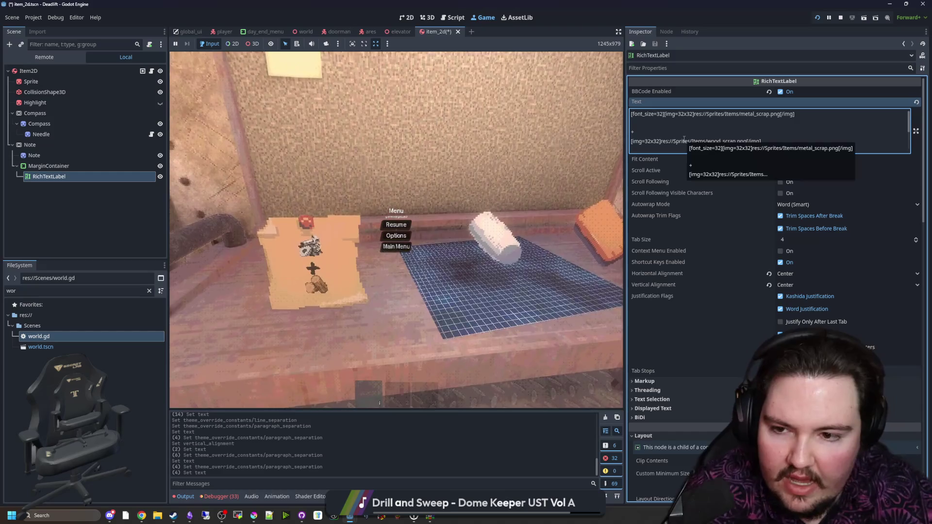
click(713, 131)
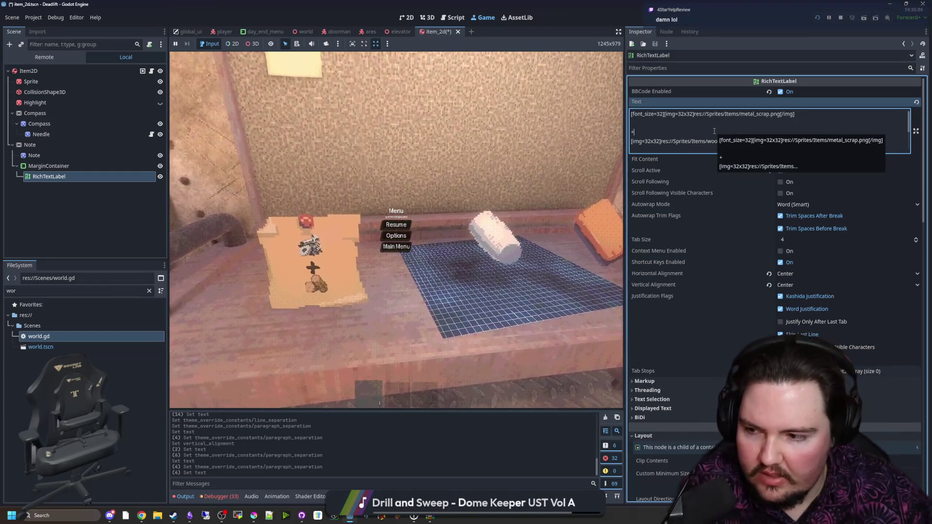
text(-> [img]res://Sprites/Items/compass.png[/img])
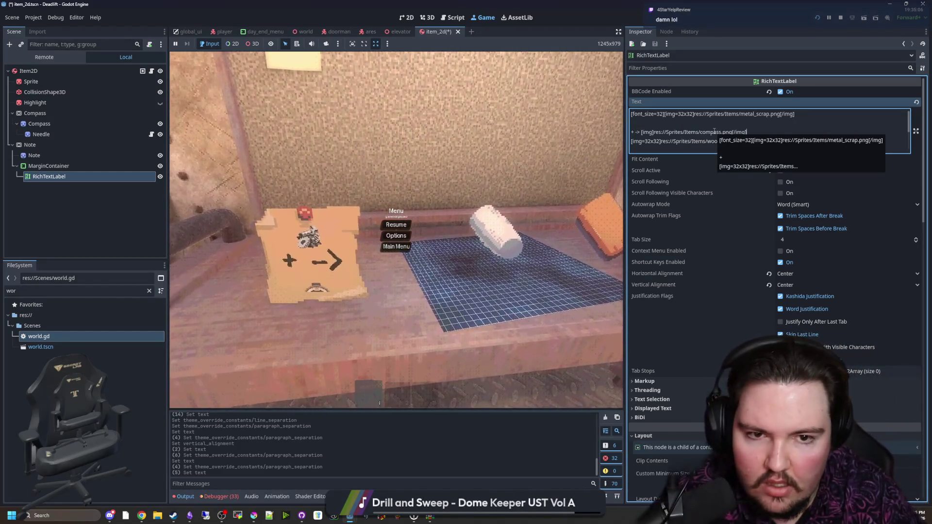
click(639, 132)
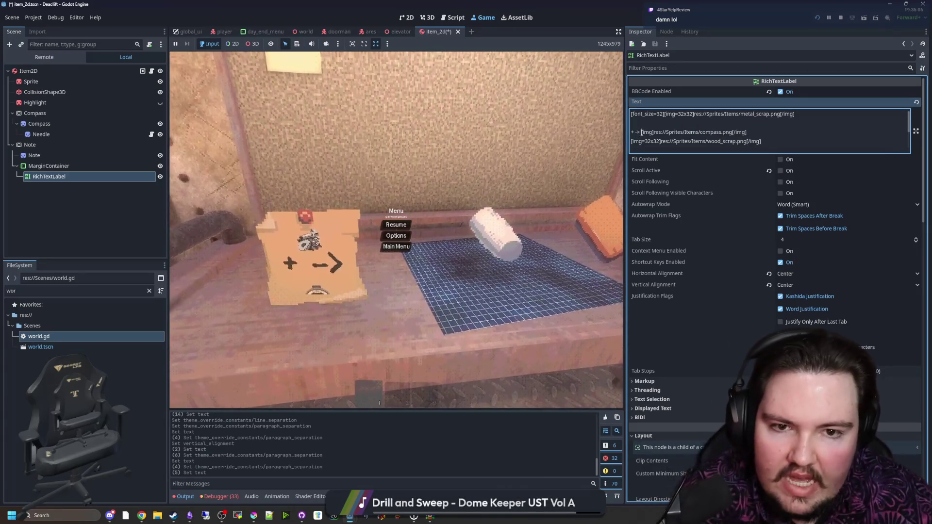
key(BackSpace)
key(BackSpace)
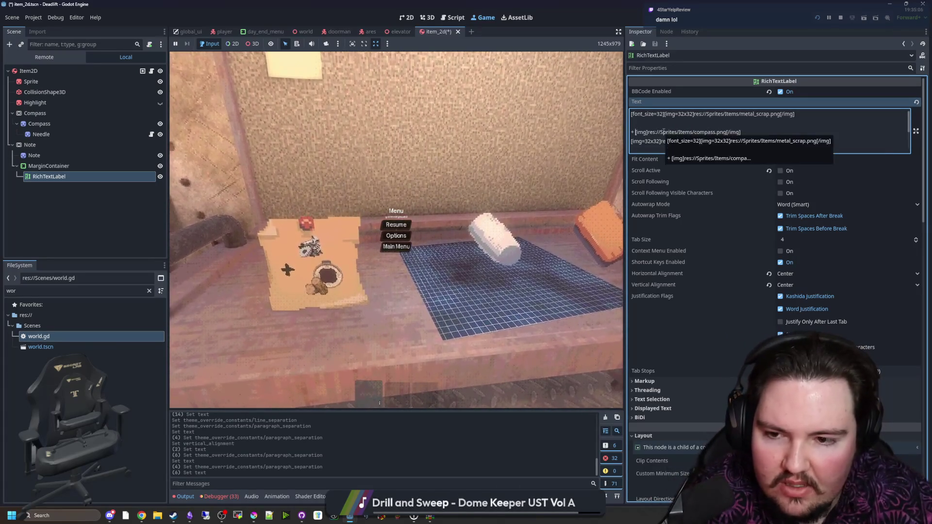
key(ctrl+z)
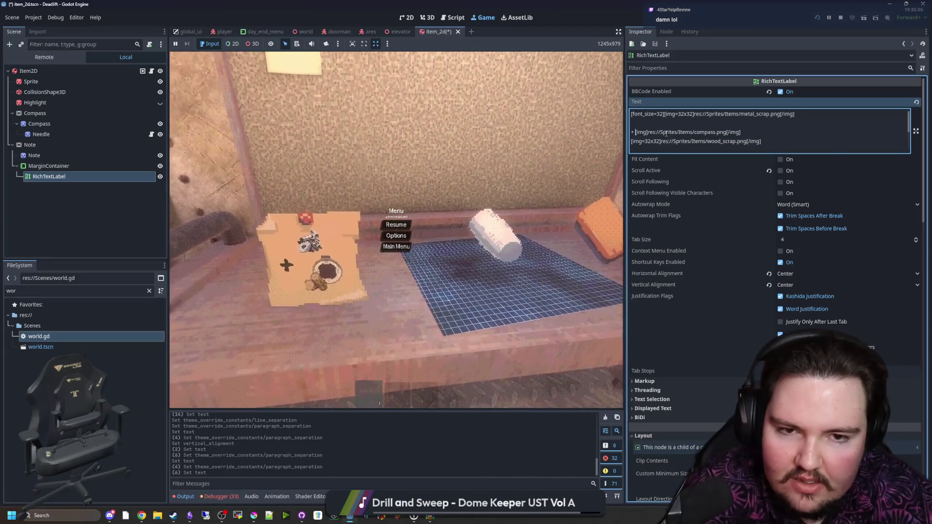
text(->)
key(ctrl+z)
key(ctrl+z)
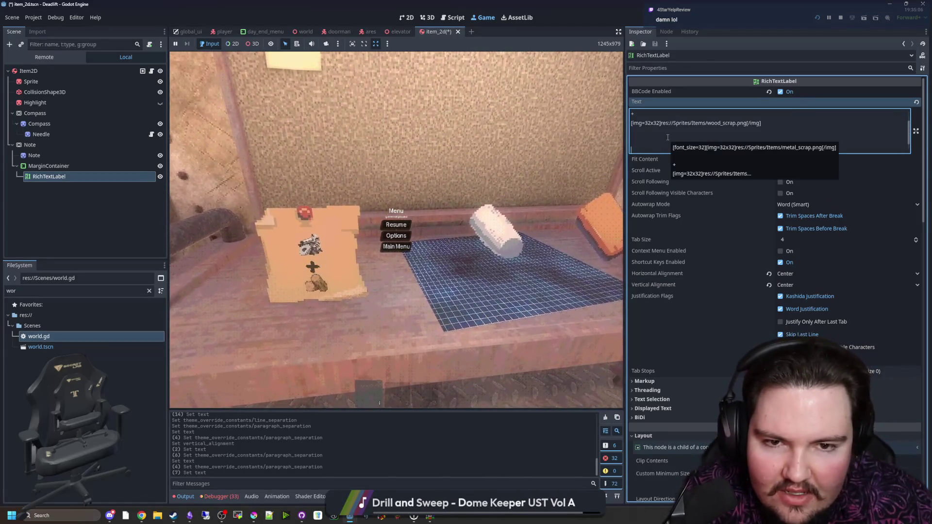
key(ctrl+z)
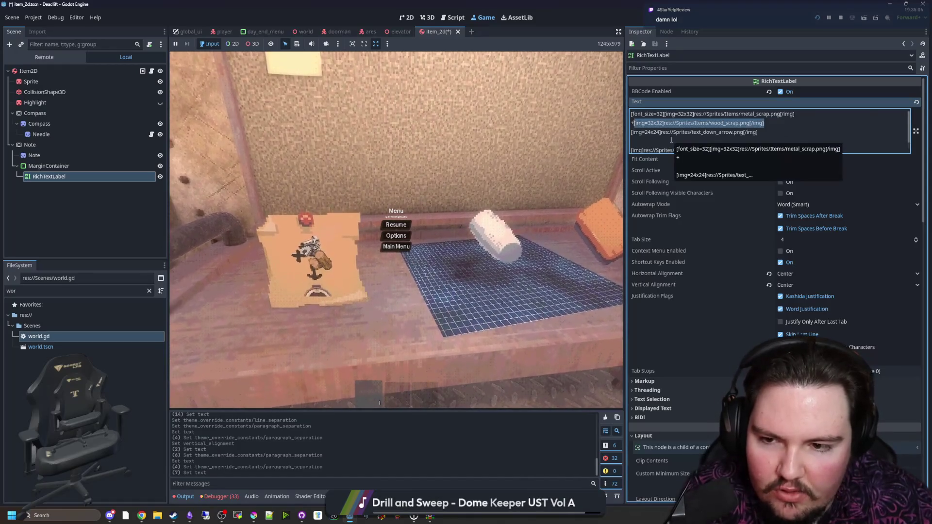
key(ctrl+z)
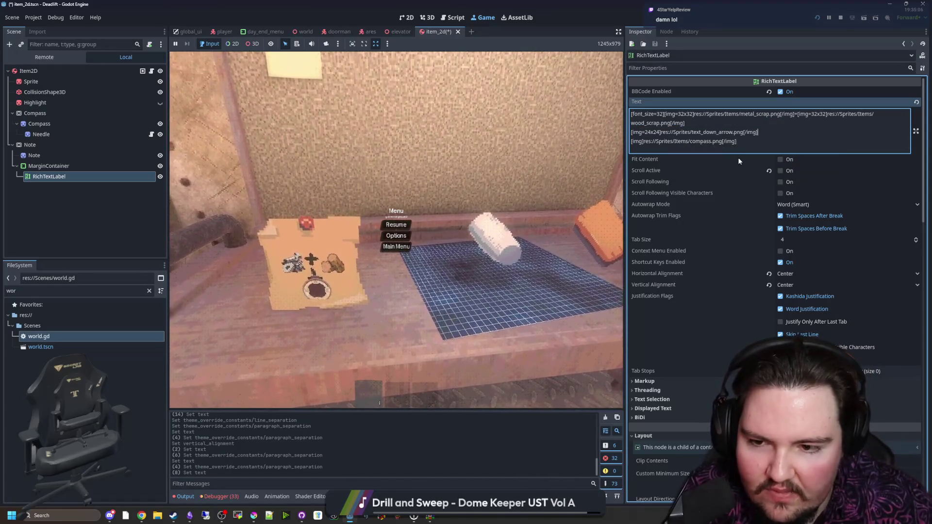
key(Return)
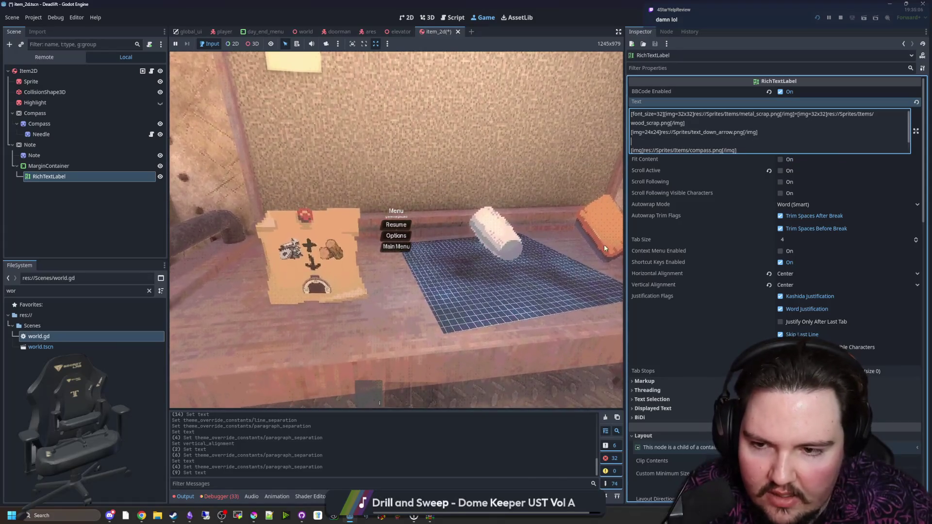
Review the note text around the wood_scrap tag, compass line and plus sign.
click(684, 123)
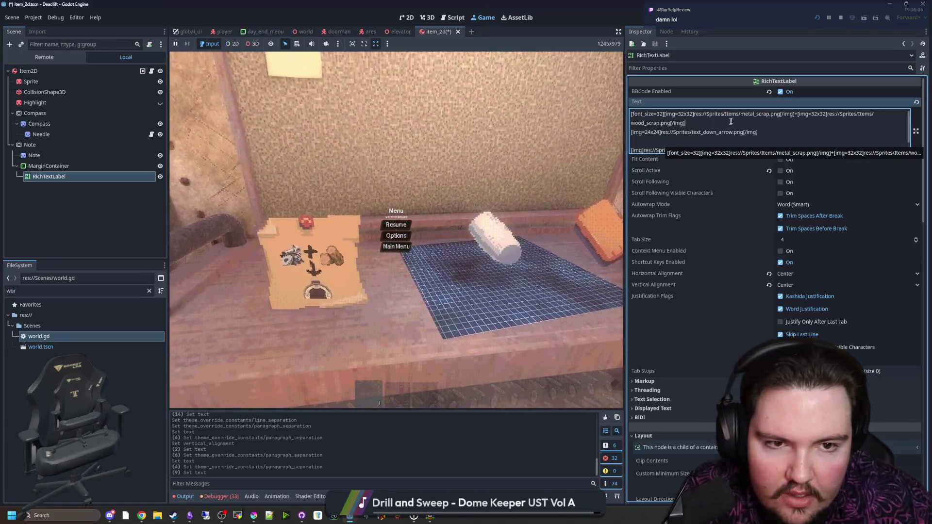
click(694, 141)
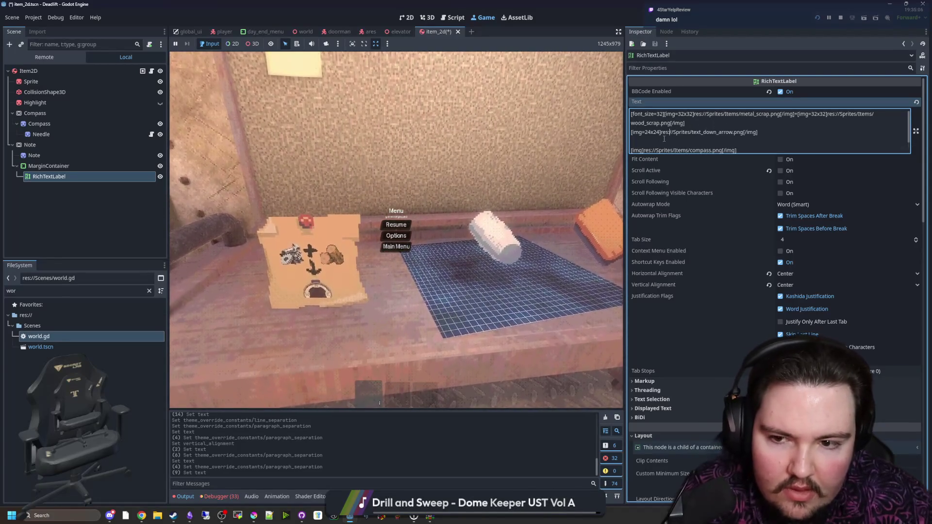
scroll(686, 169, down, 5)
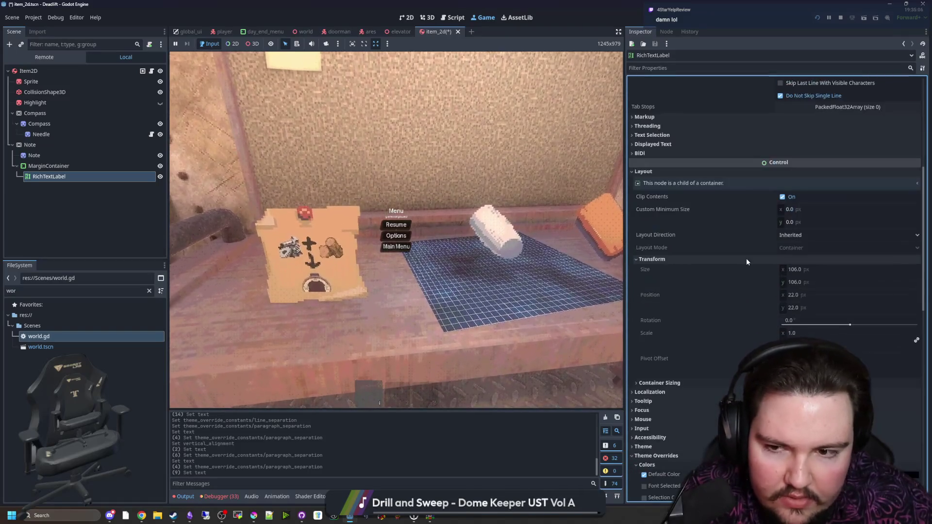
scroll(696, 264, down, 7)
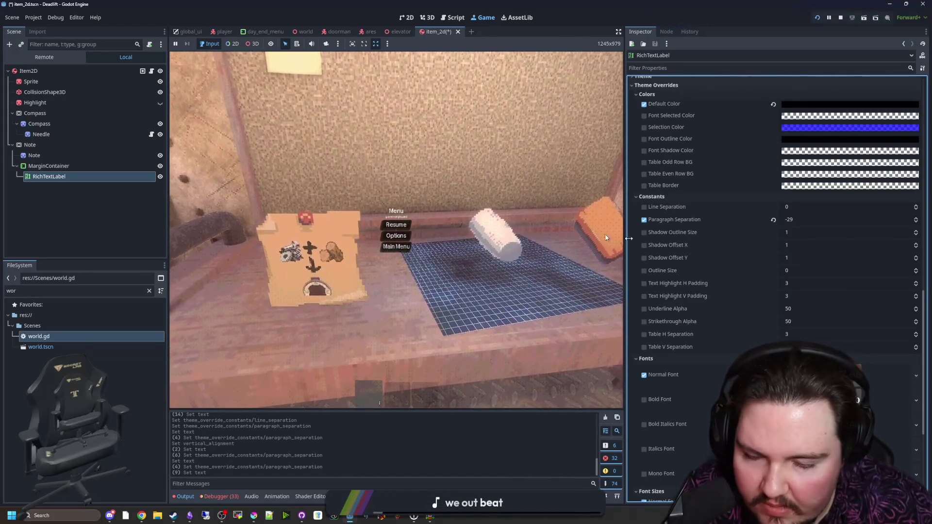
scroll(709, 255, up, 6)
scroll(709, 253, up, 4)
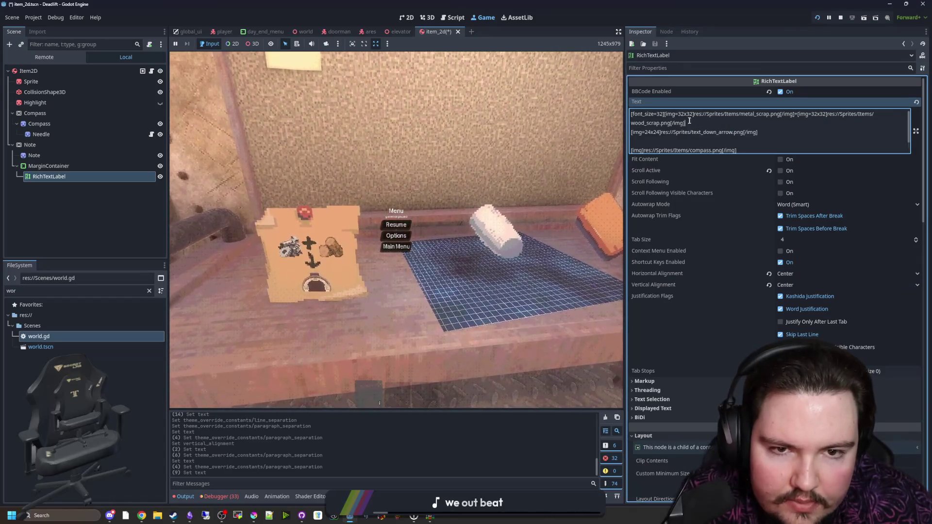
click(796, 114)
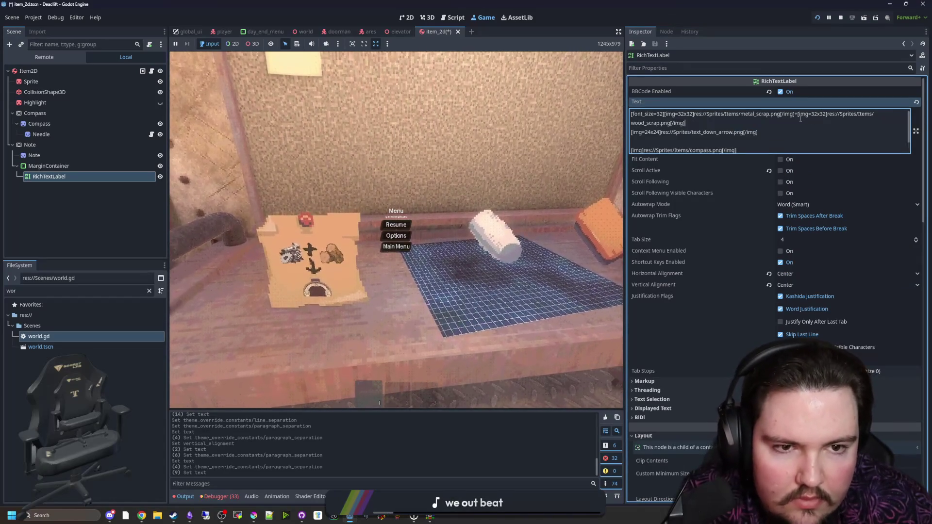
scroll(729, 217, down, 10)
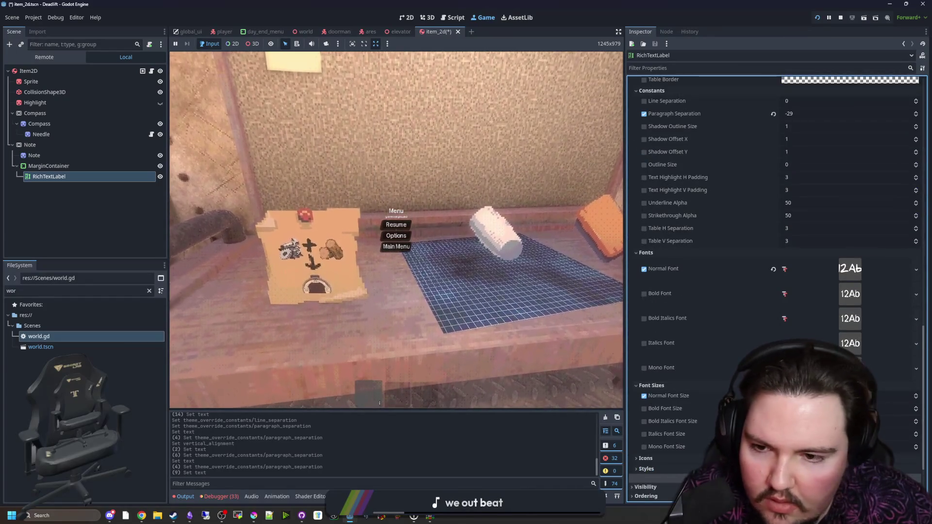
scroll(694, 191, up, 10)
Change [font_size=32] to [font_size=16] in the note label's Text.
double_click(659, 114)
text(16)
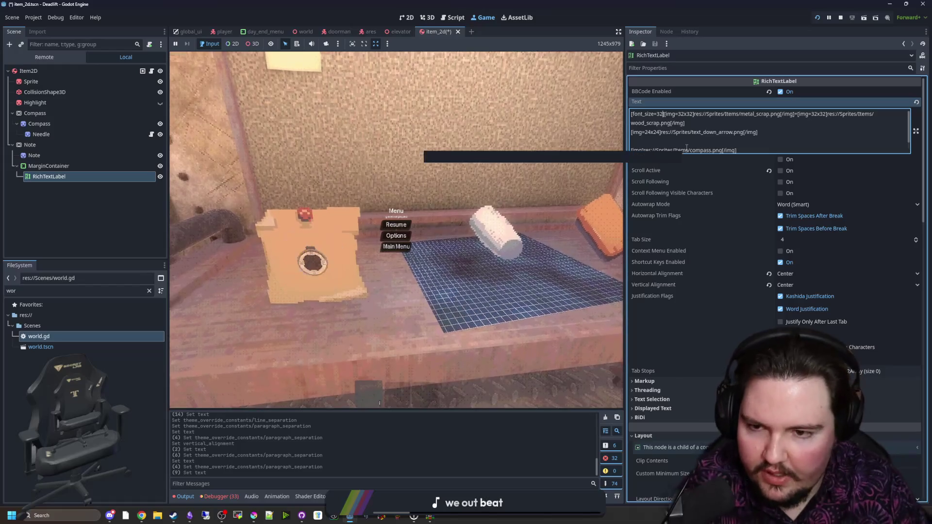
click(718, 121)
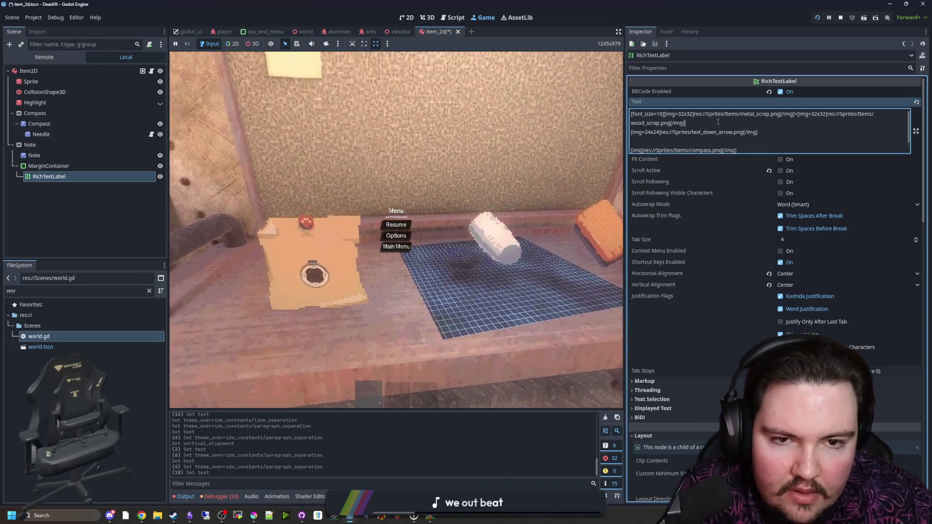
scroll(724, 262, down, 5)
scroll(724, 255, up, 5)
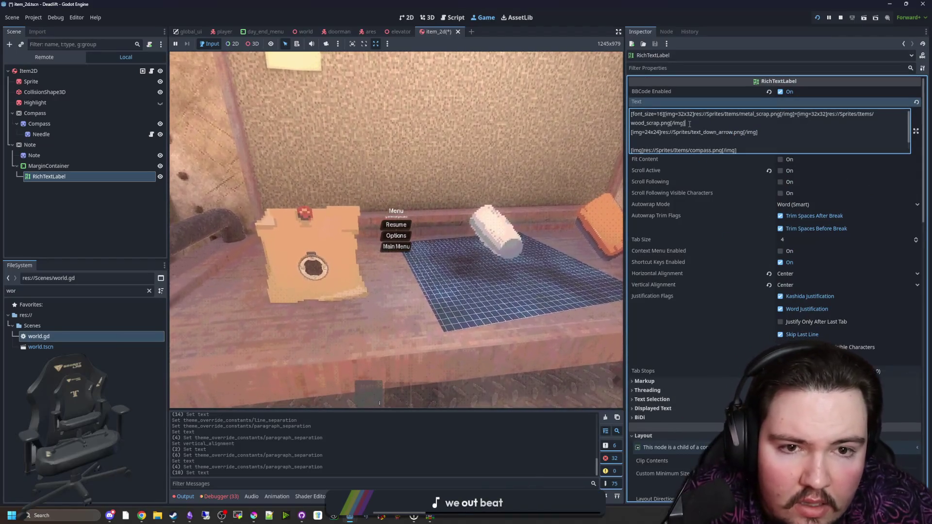
scroll(729, 226, down, 5)
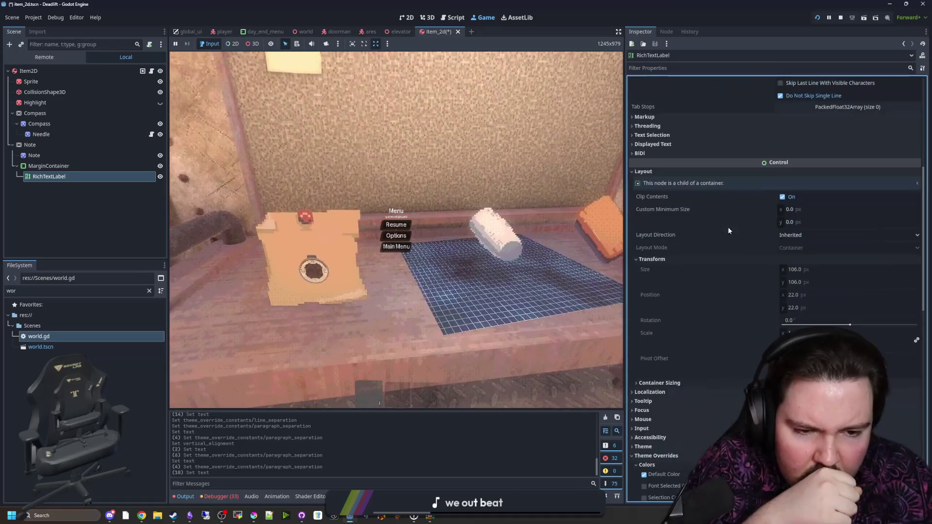
scroll(728, 238, up, 5)
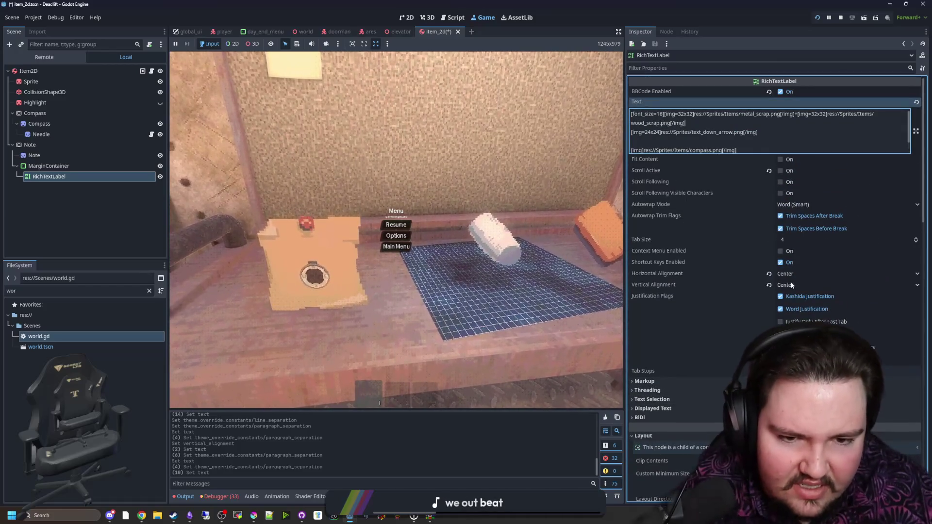
Set the note label's Vertical Alignment to Top and delete the blank line above the compass.
click(796, 285)
click(795, 295)
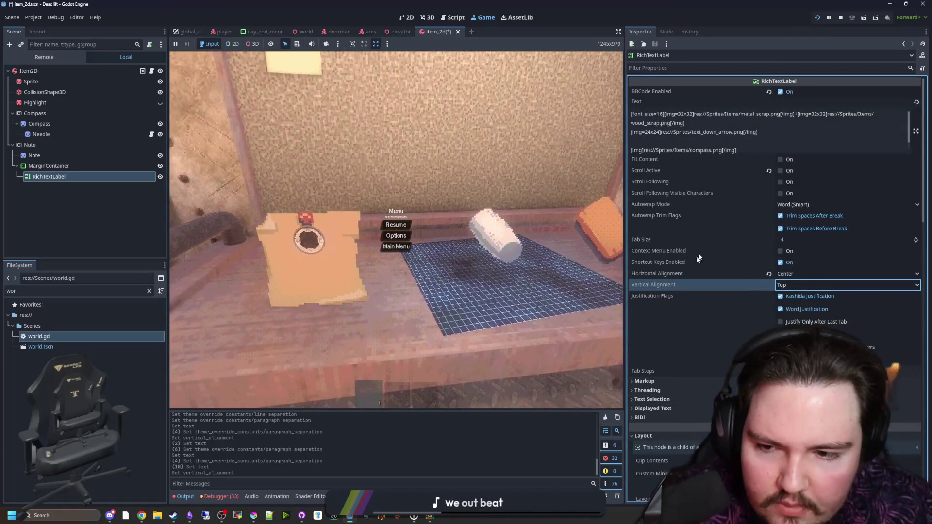
click(722, 143)
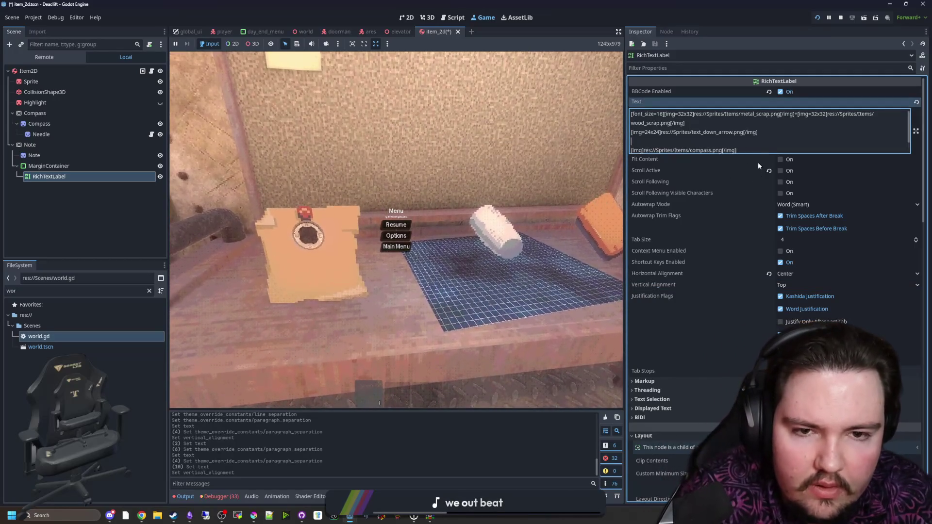
key(BackSpace)
scroll(757, 247, down, 10)
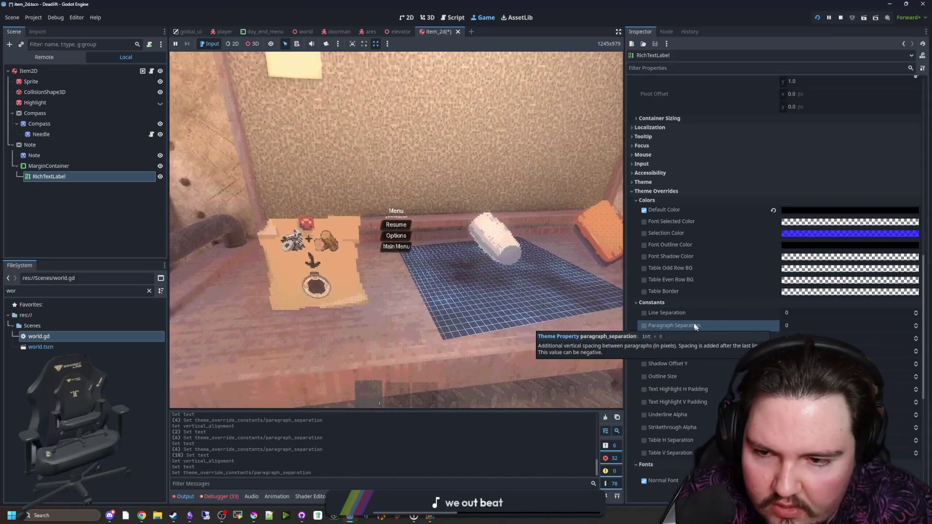
Resize the arrow image tag to [img=16x16] and save the scene.
scroll(728, 194, up, 10)
scroll(712, 137, up, 2)
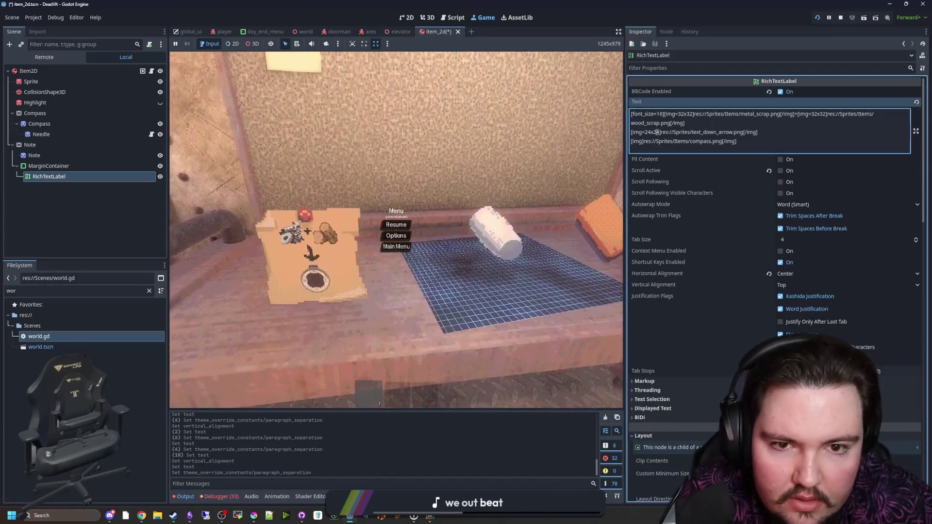
key(BackSpace)
key(BackSpace)
text(16)
key(Left)
key(Left)
key(Left)
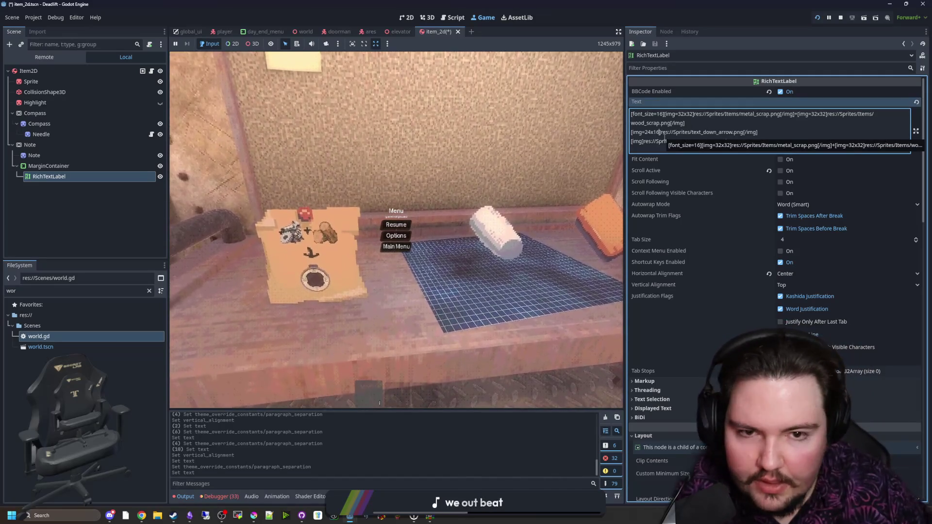
key(BackSpace)
key(BackSpace)
text(16)
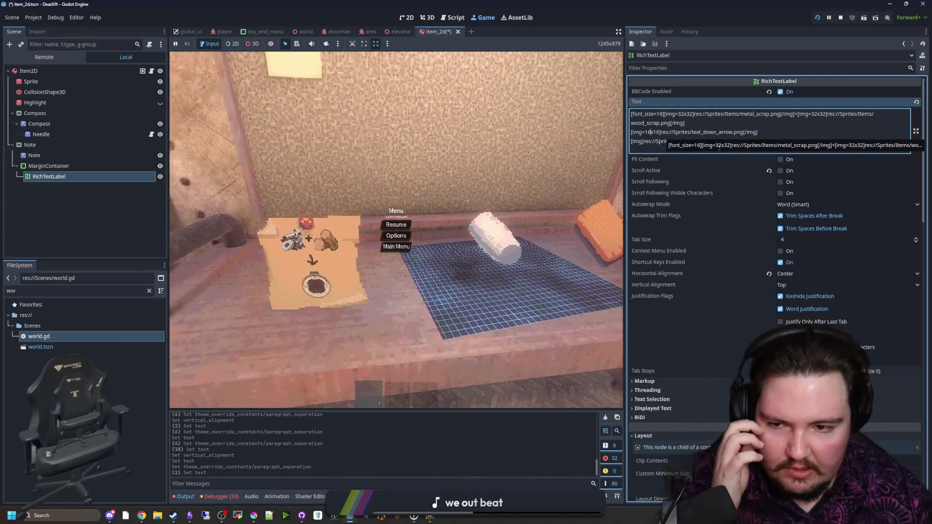
click(757, 122)
key(ctrl+s)
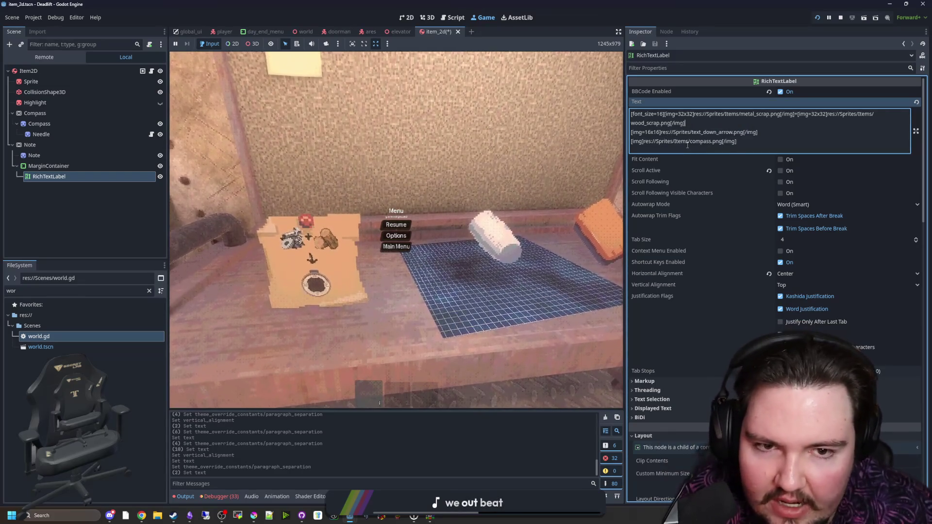
Raise the note text's font_size from 16 to 24.
click(663, 114)
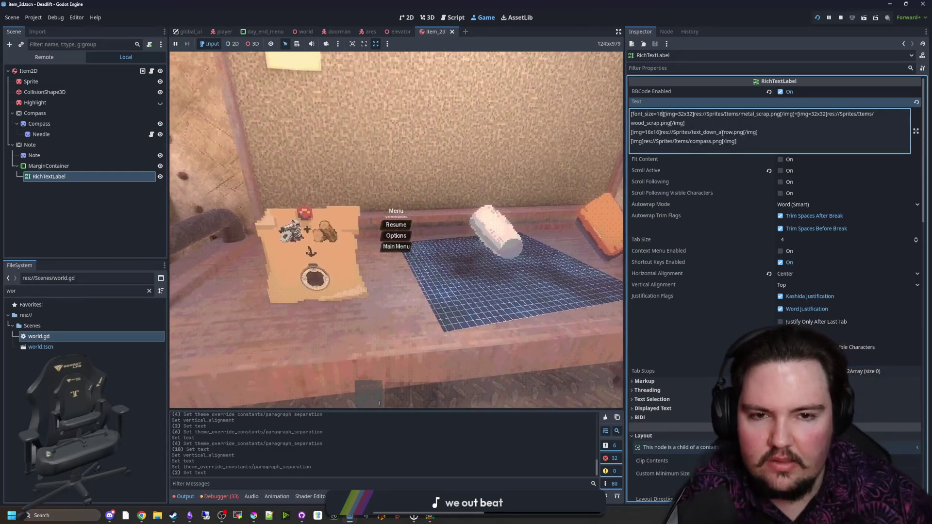
key(BackSpace)
text(8)
key(BackSpace)
key(BackSpace)
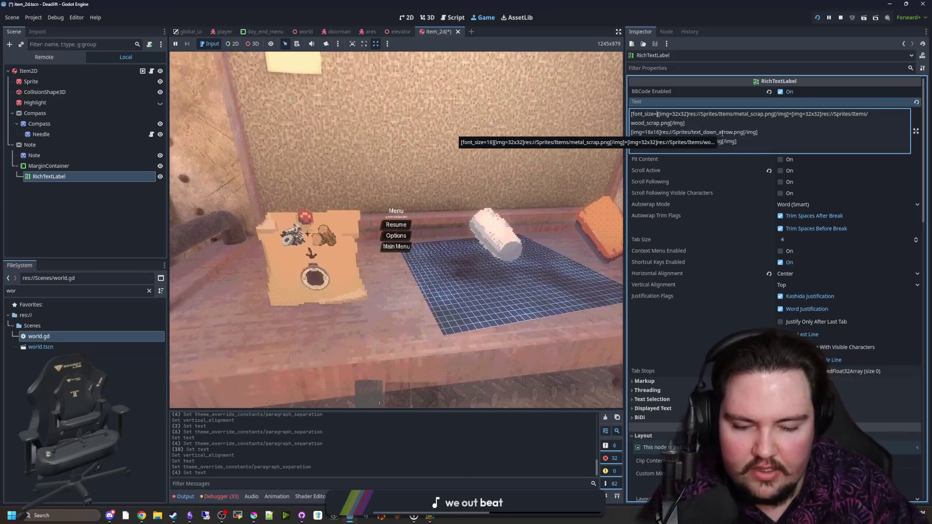
text(20)
key(BackSpace)
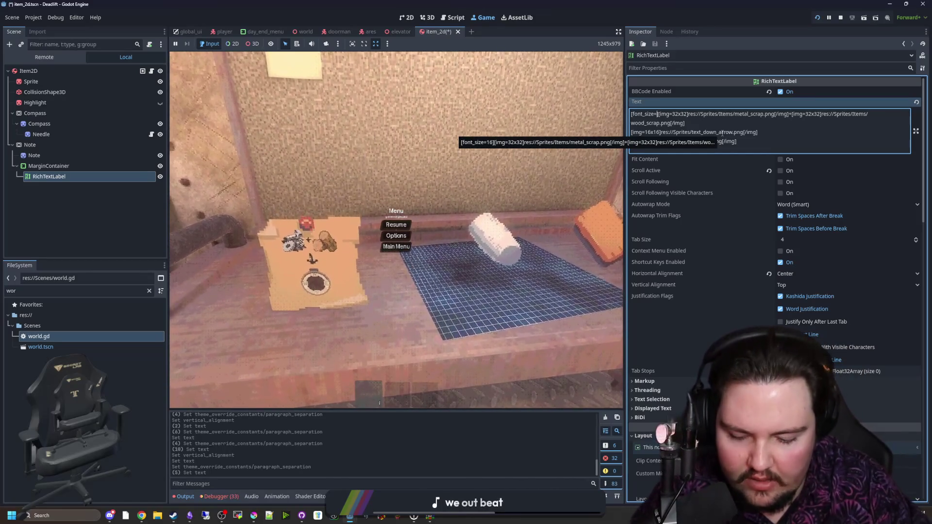
text(4)
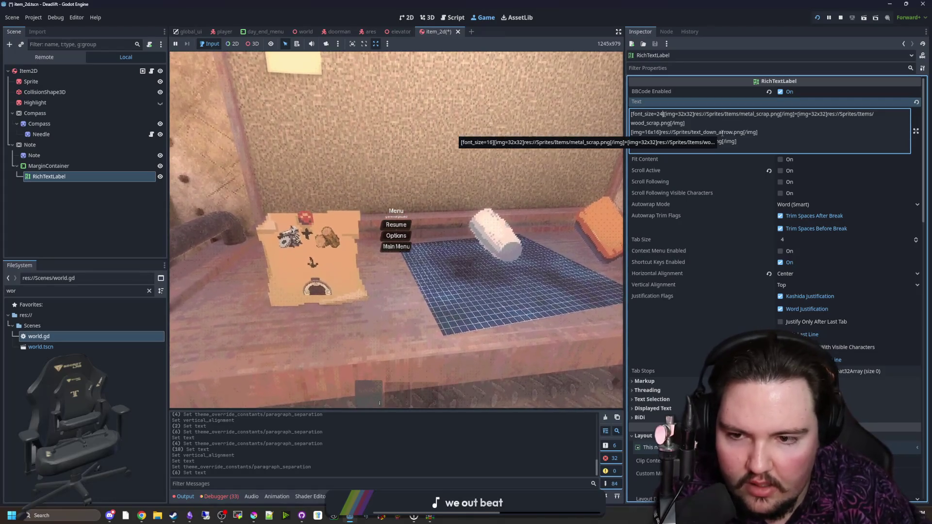
Set Paragraph Separation to -10 after briefly trying -5, then resume the running game.
scroll(778, 267, down, 7)
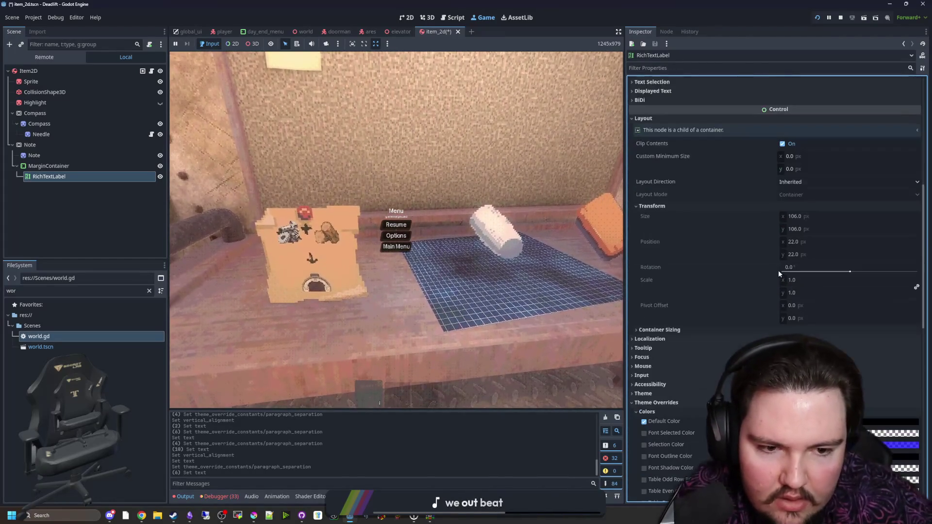
scroll(777, 272, down, 5)
click(796, 325)
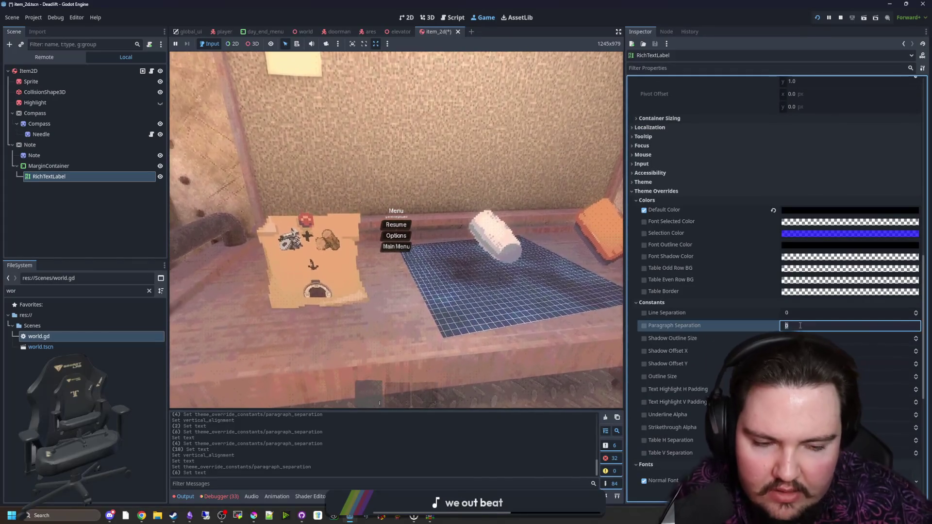
text(-5)
key(Return)
click(800, 325)
text(-10)
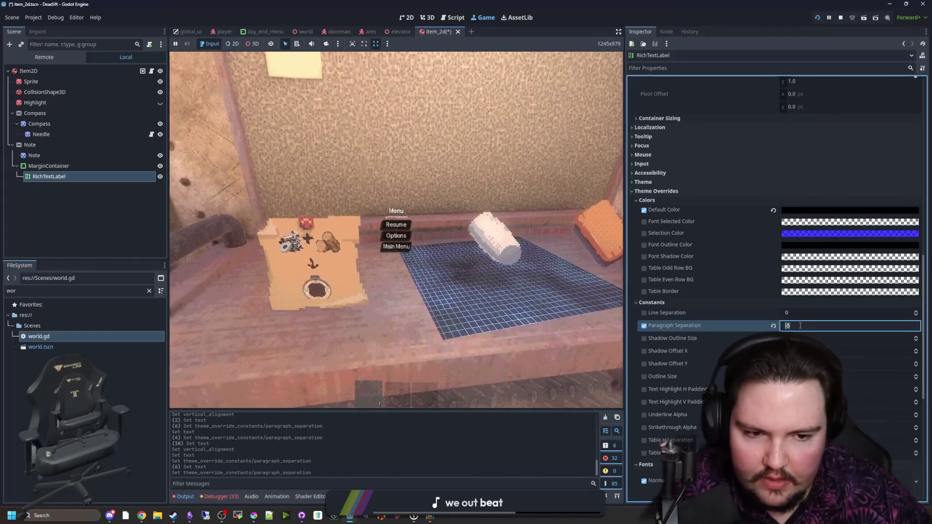
key(Return)
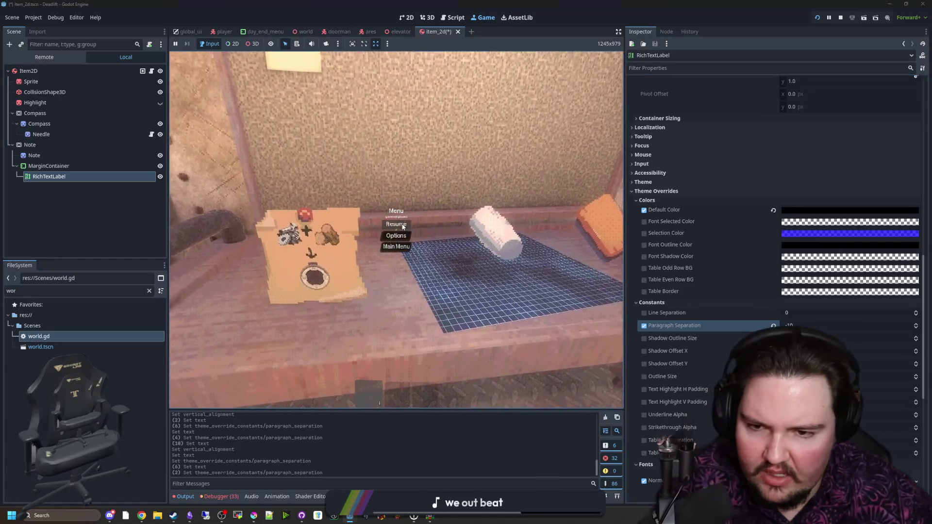
click(395, 224)
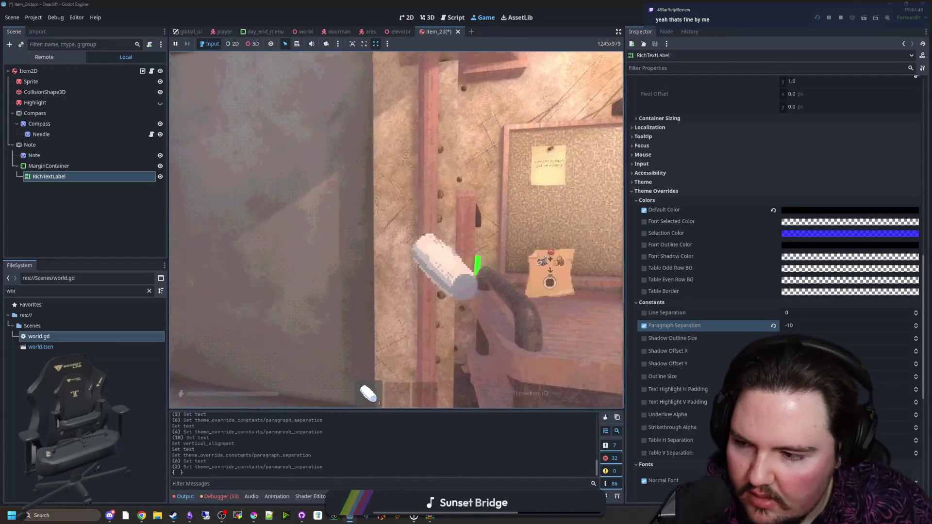
Walk up to the note in the game to view it closely, then pause and open Options.
key(q)
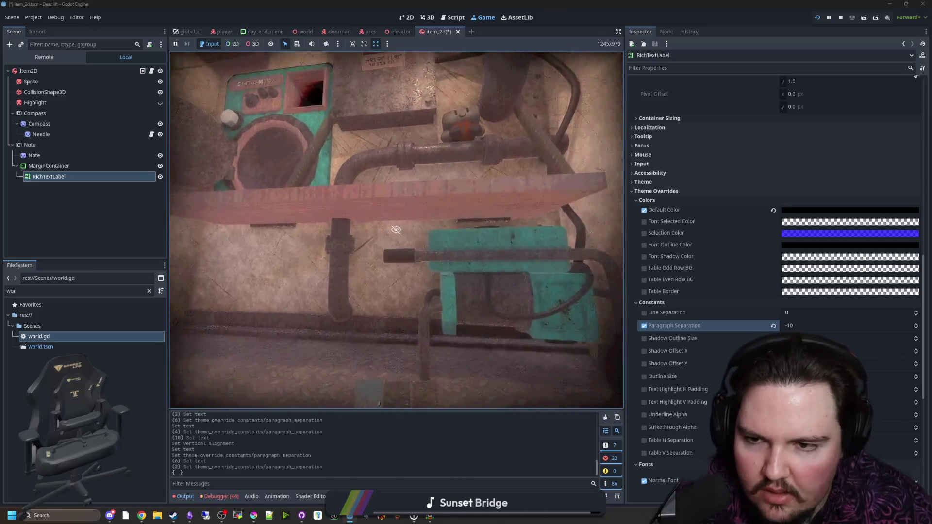
key(w)
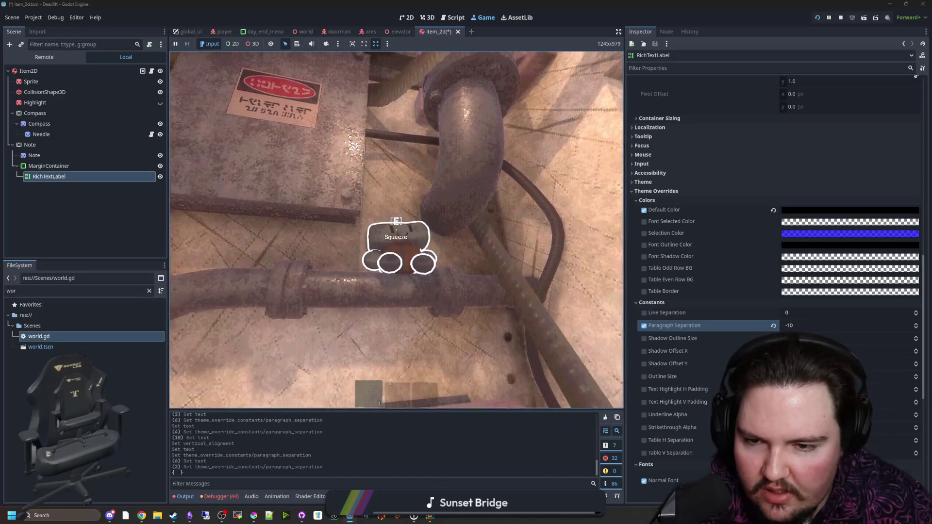
key(e)
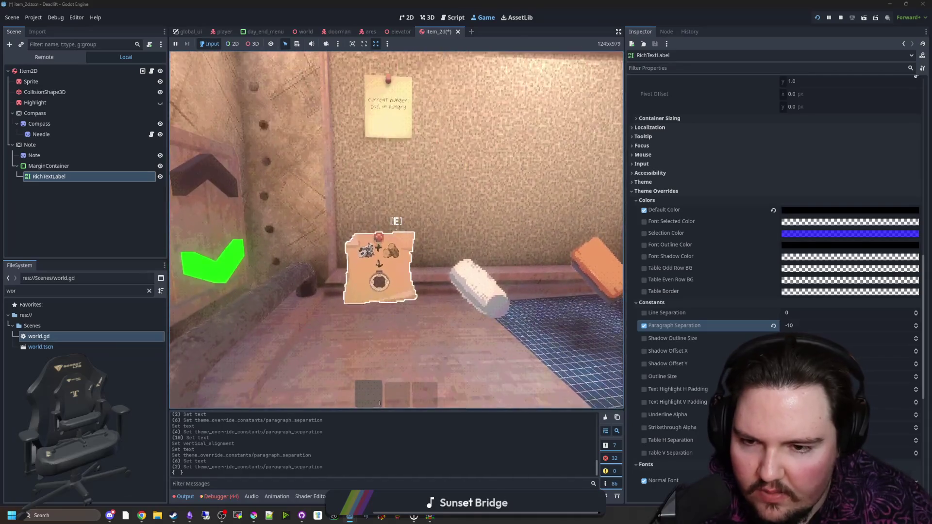
key(w)
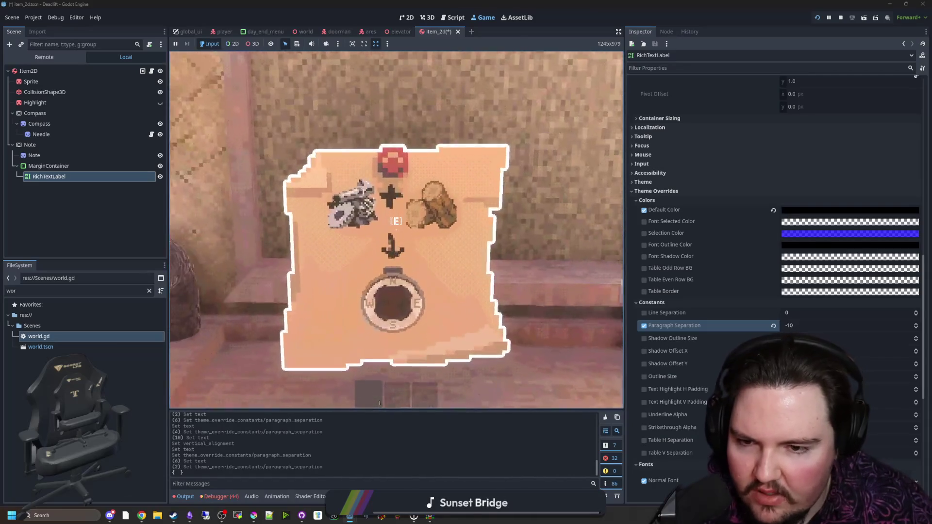
key(s)
key(w)
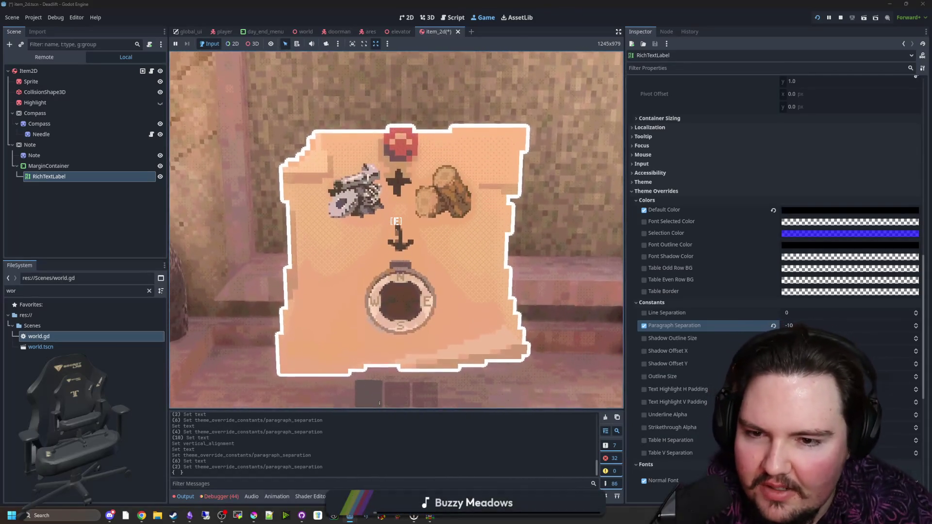
key(d)
key(a)
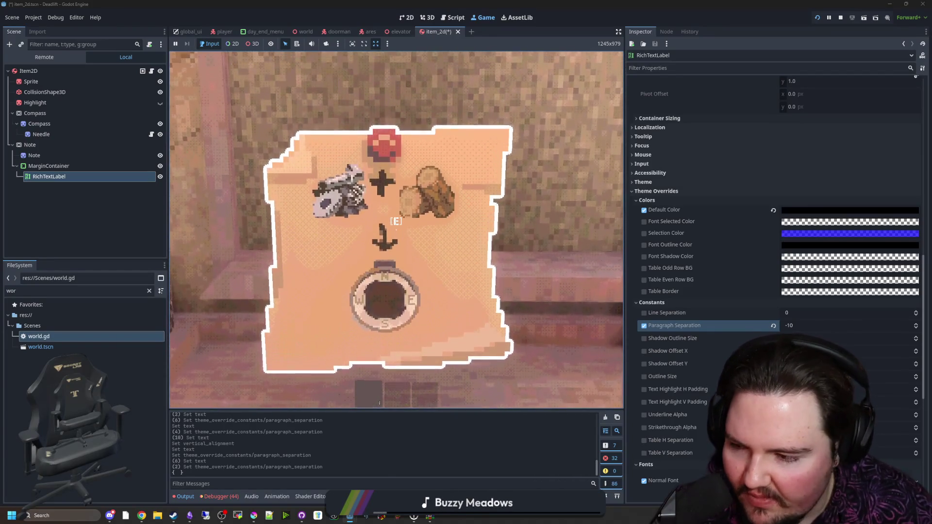
key(Escape)
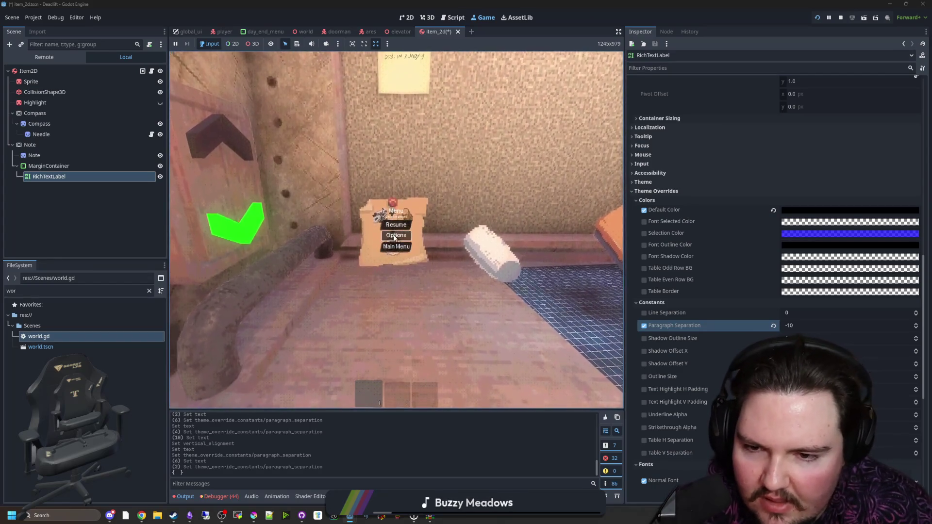
click(397, 236)
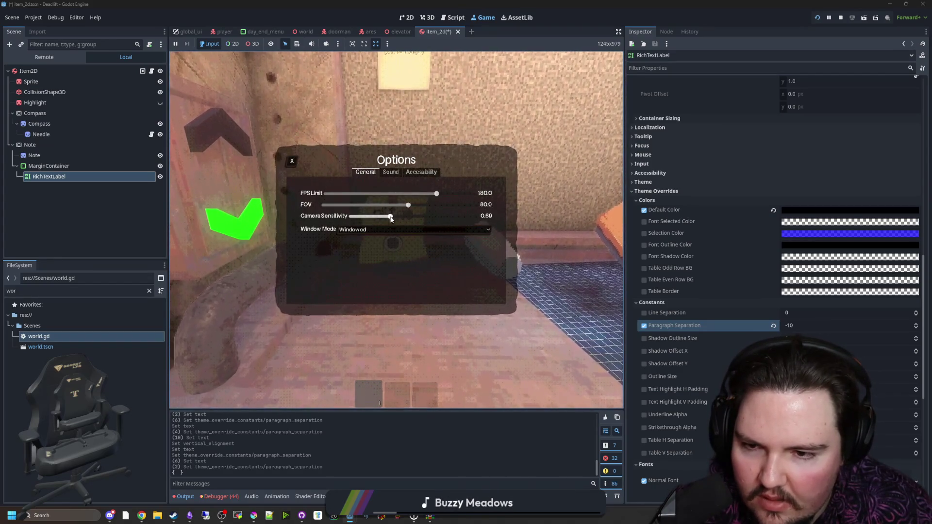
Widen the game view, raise the FOV to 120, and resume play.
key(Escape)
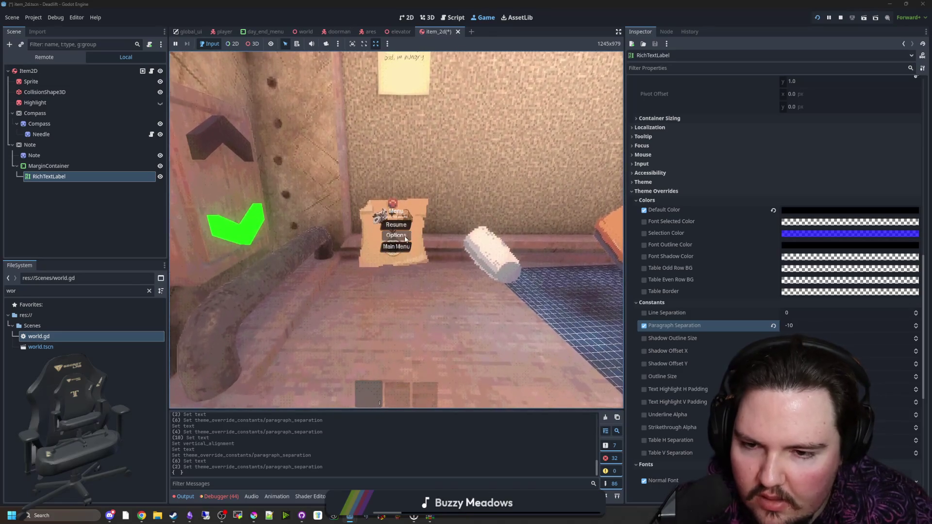
click(395, 235)
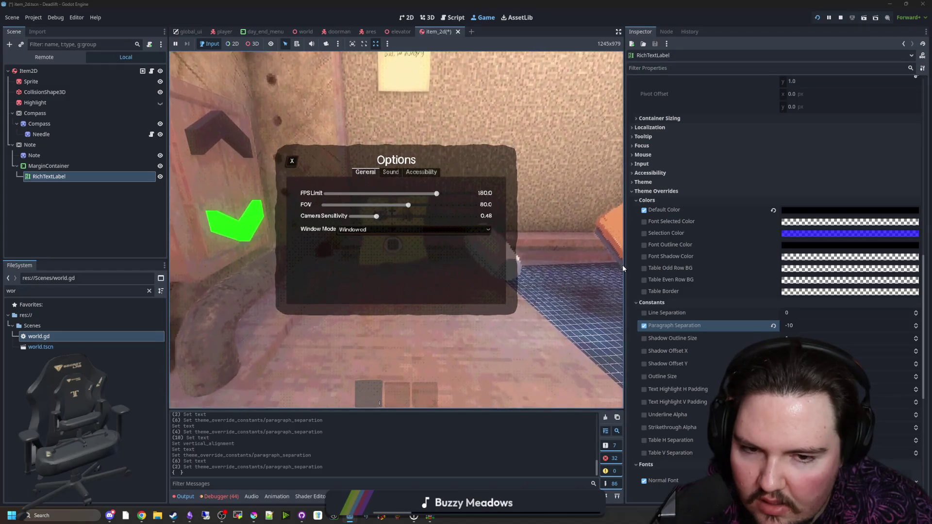
drag(625, 264, 774, 262)
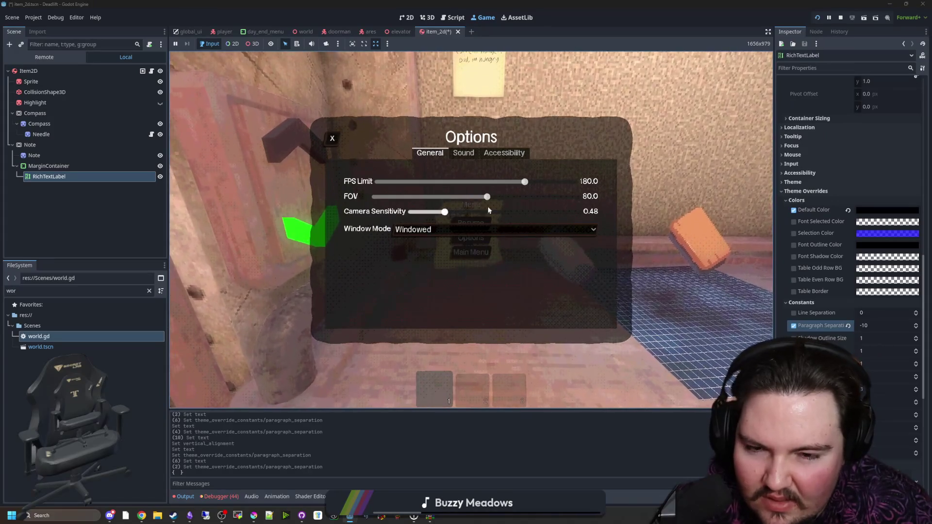
drag(488, 199, 607, 200)
key(Escape)
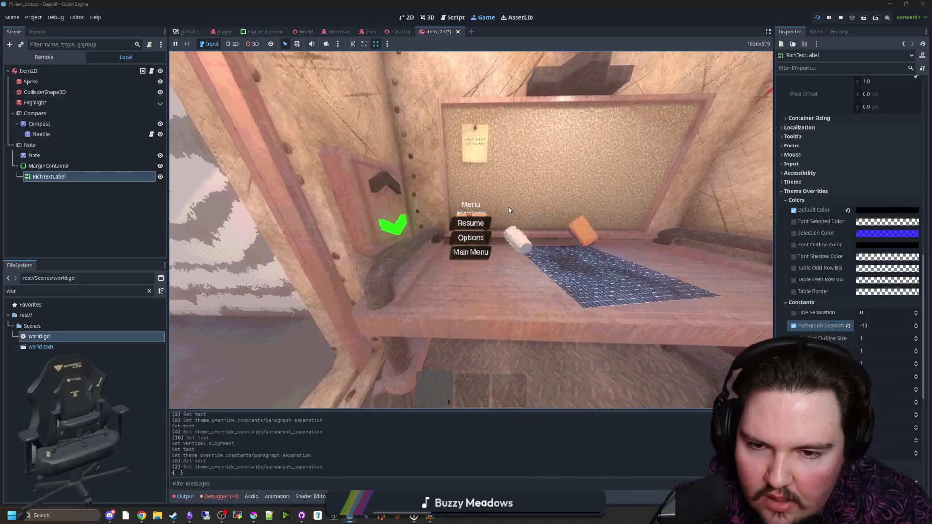
key(Escape)
Back away from the note, then increase camera sensitivity and lower FOV from 120 to 90.
key(s)
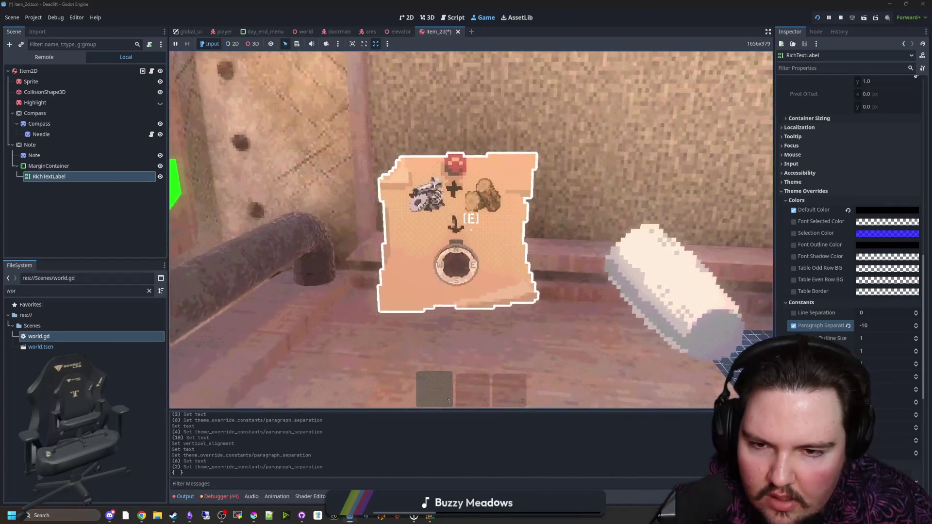
key(s)
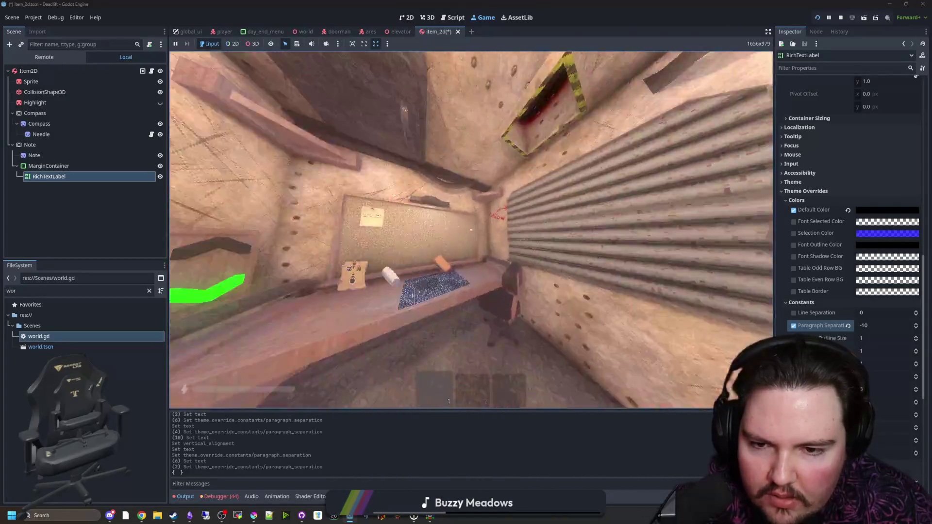
key(Escape)
click(471, 235)
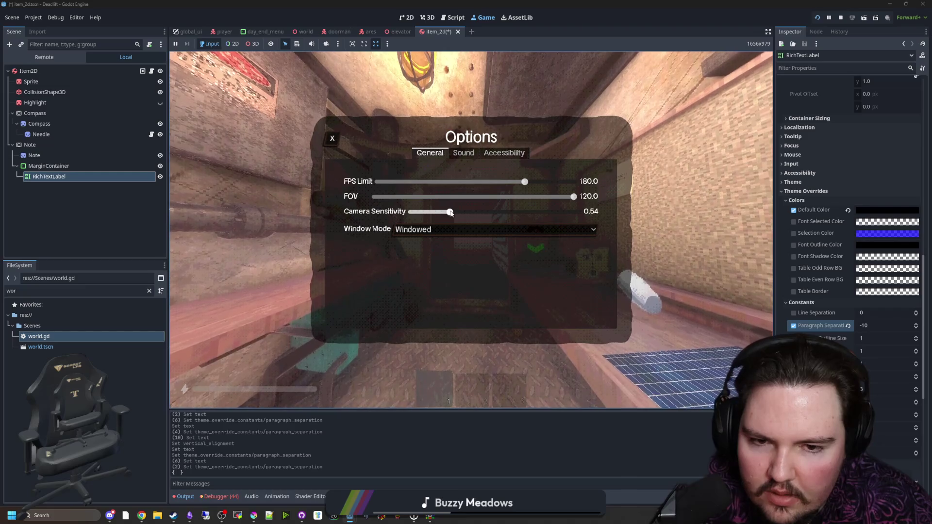
drag(451, 213, 464, 212)
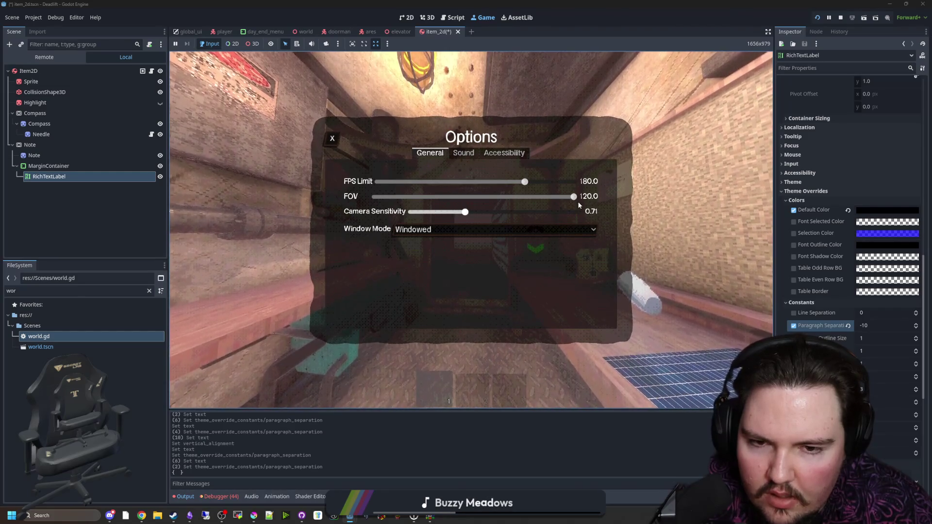
drag(573, 196, 509, 195)
key(Escape)
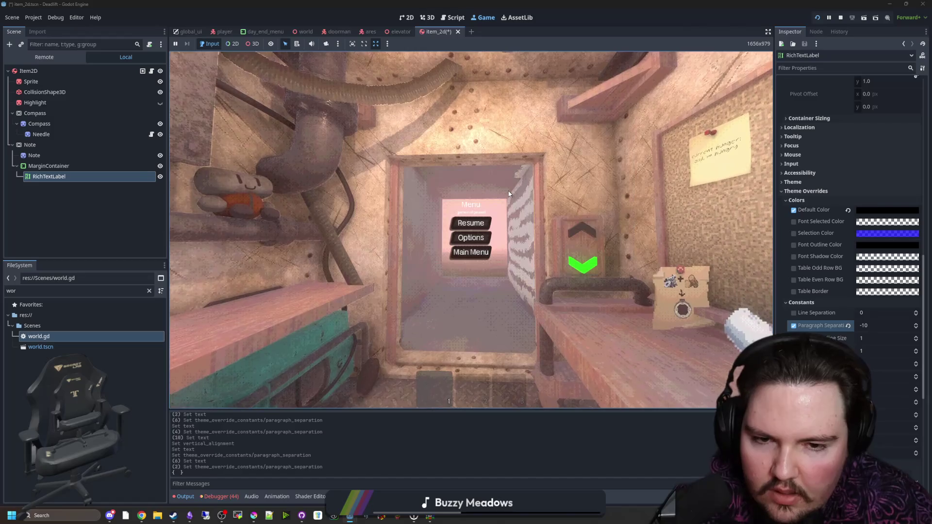
key(Escape)
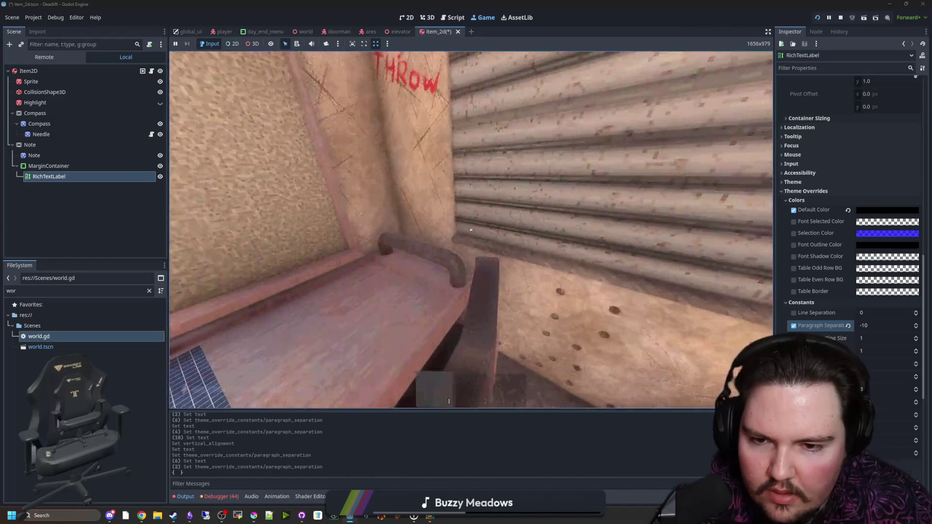
Walk up to the note, step back, pick up the white roll, and approach the desk.
key(w)
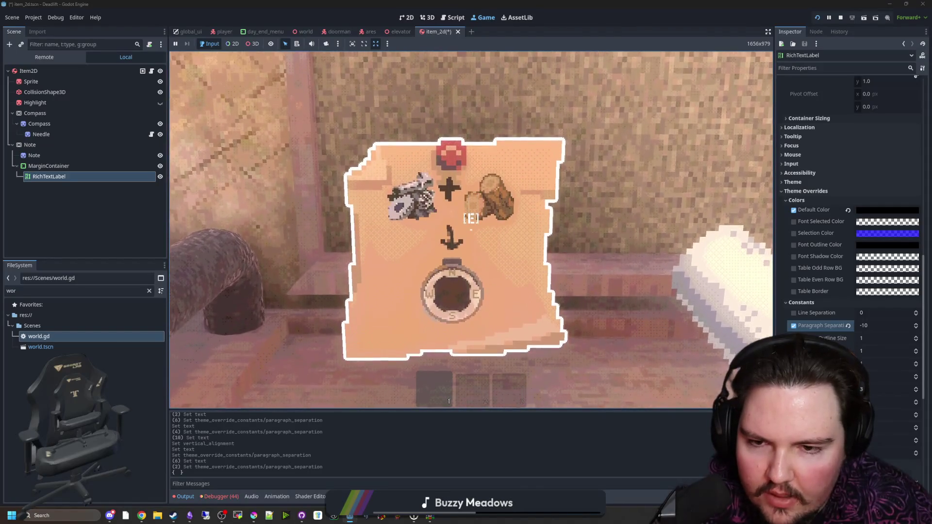
key(s)
key(e)
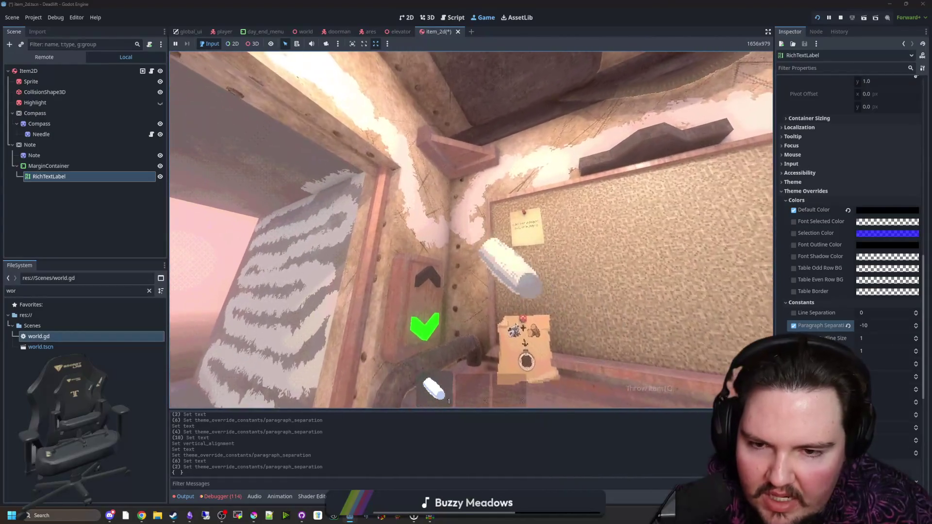
key(w)
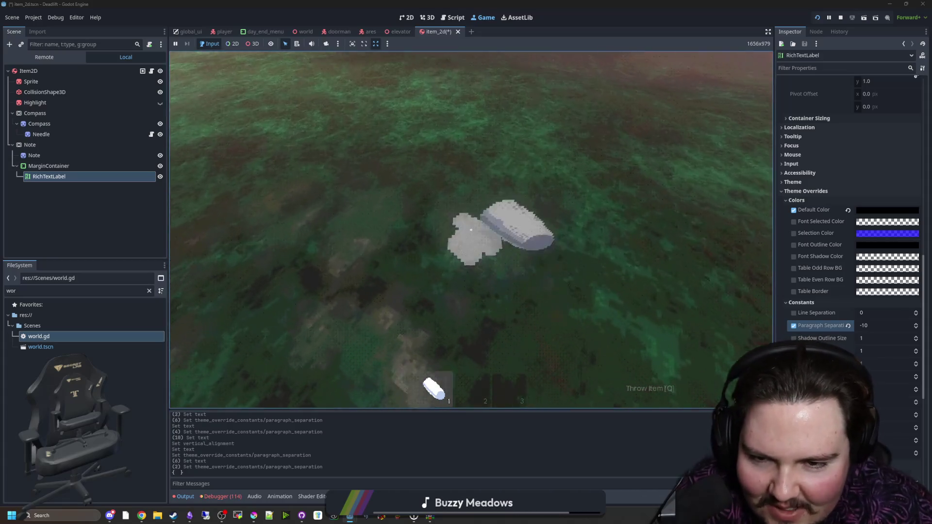
Move toward the capsule outdoors, switch to hotbar slot 1, and walk toward the wall.
key(w)
mouse_move(470, 230)
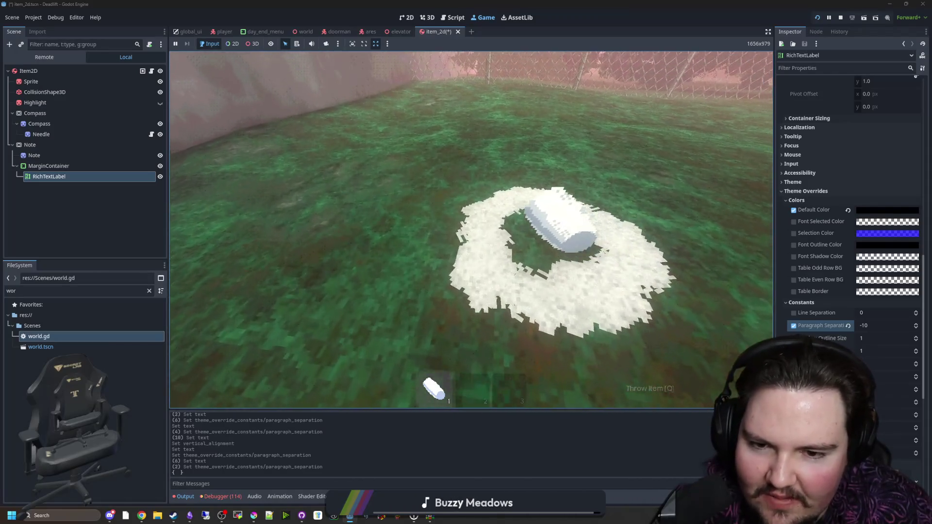
key(1)
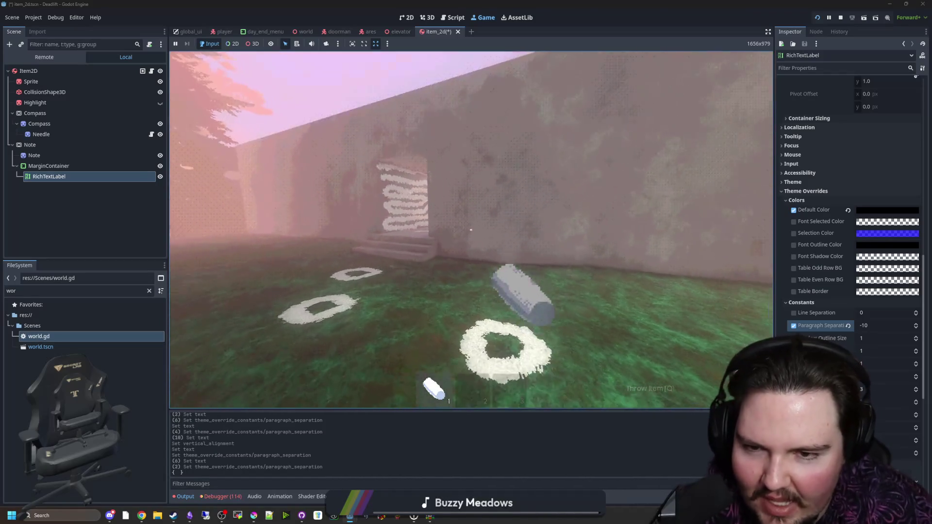
key(shift+w)
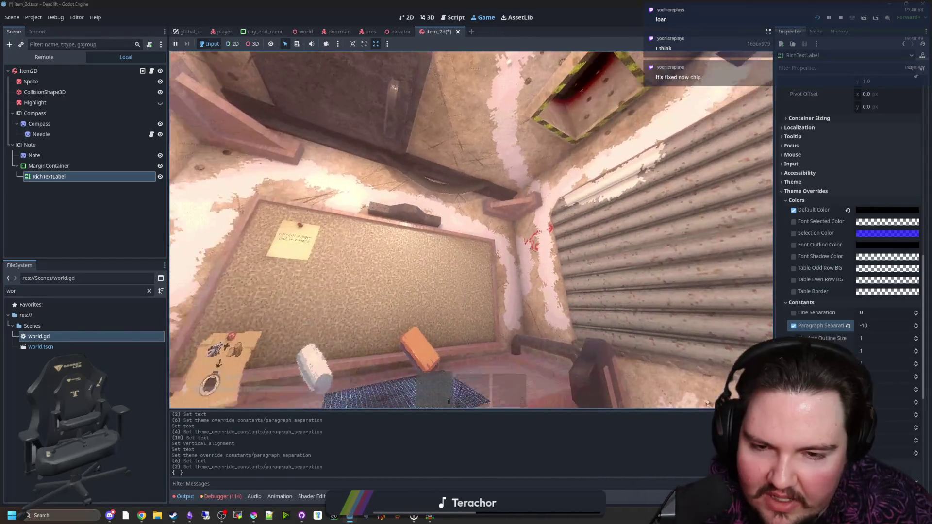
Pause the running Godot game and dismiss the Windows Start menu.
key(super)
click(615, 432)
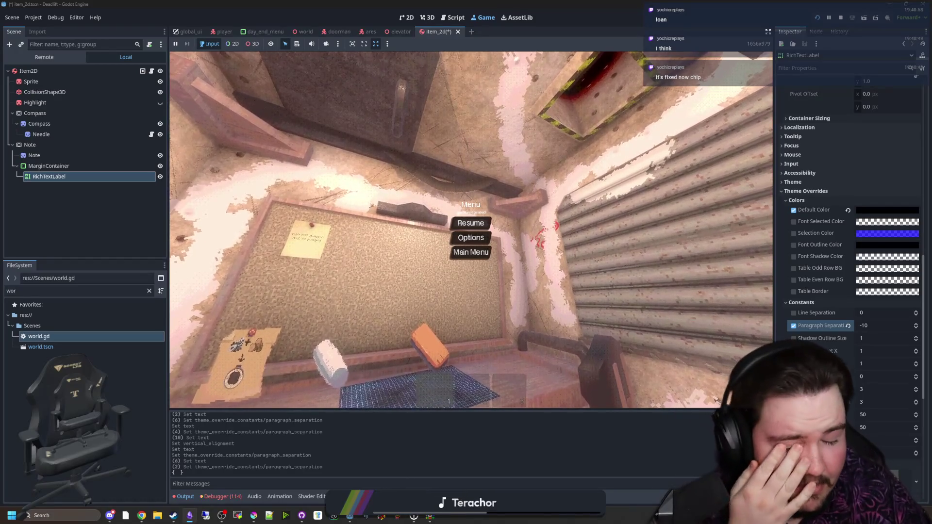
In a new Chrome window, search 'voices of the void' and browse its itch.io page.
click(141, 516)
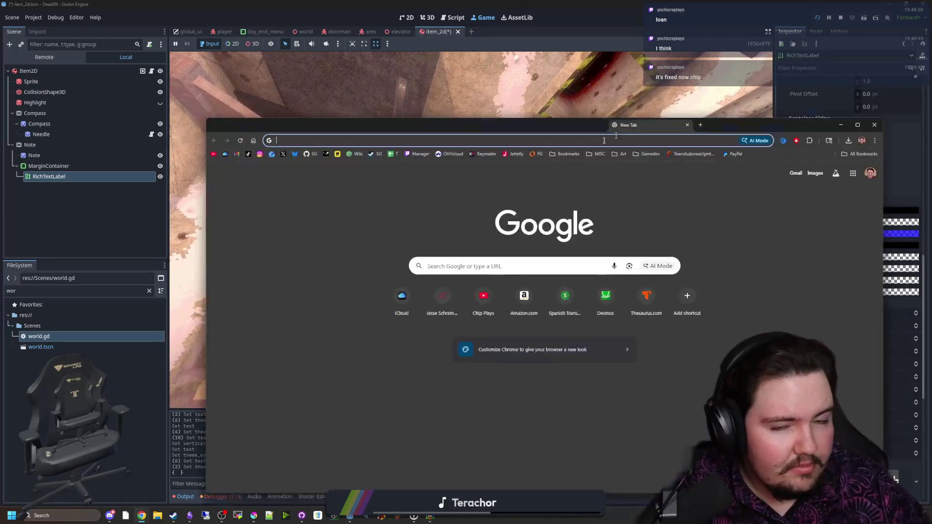
text(voices of the void)
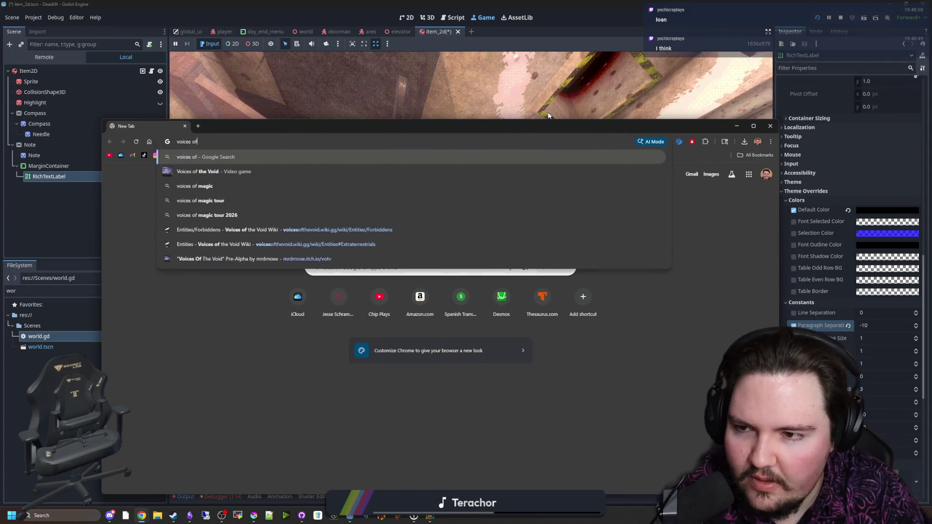
key(Return)
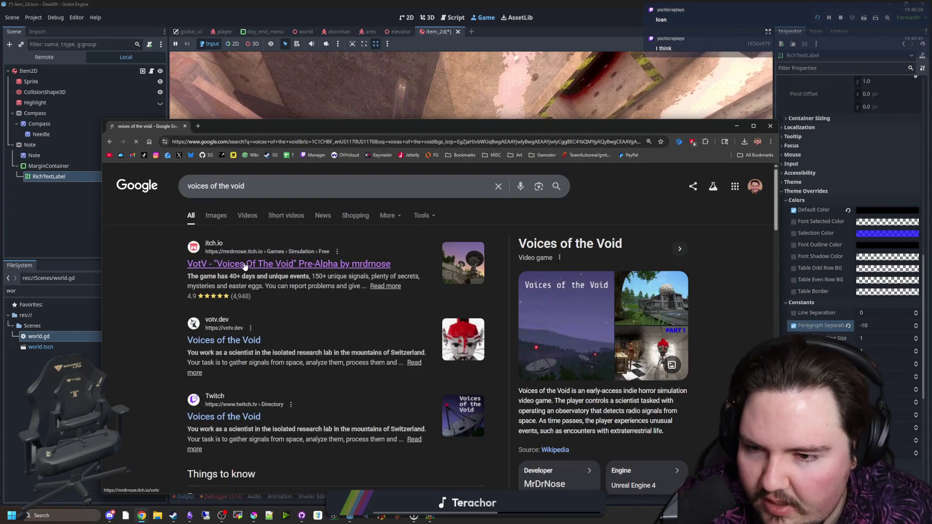
click(244, 264)
scroll(340, 262, down, 15)
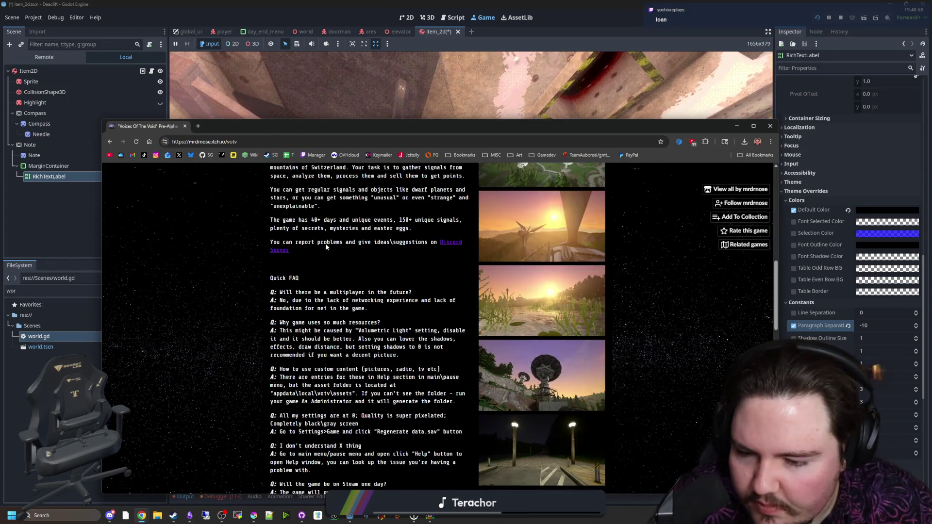
scroll(369, 284, down, 2)
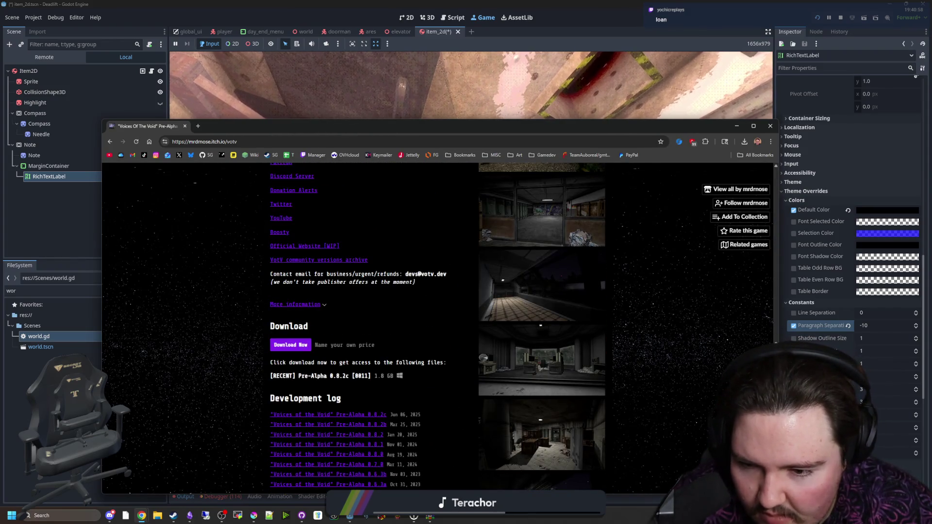
scroll(437, 327, down, 1)
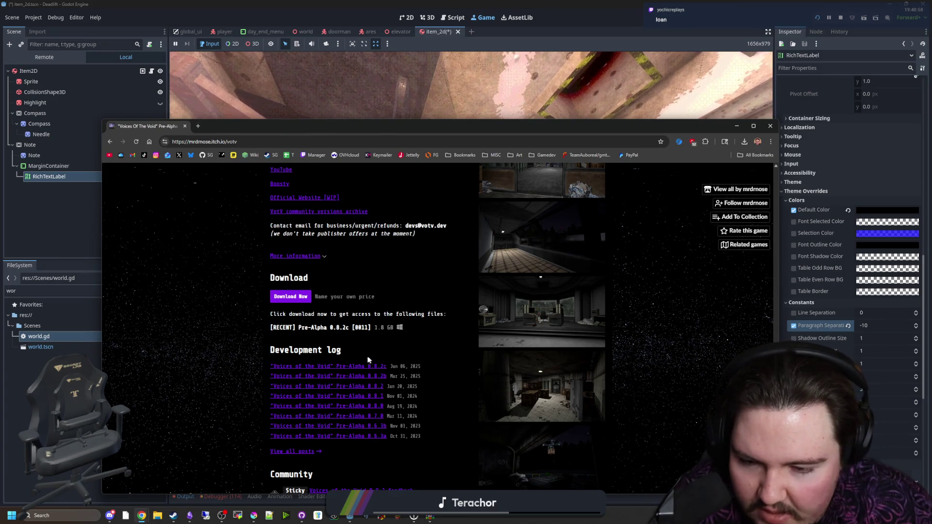
scroll(338, 314, down, 3)
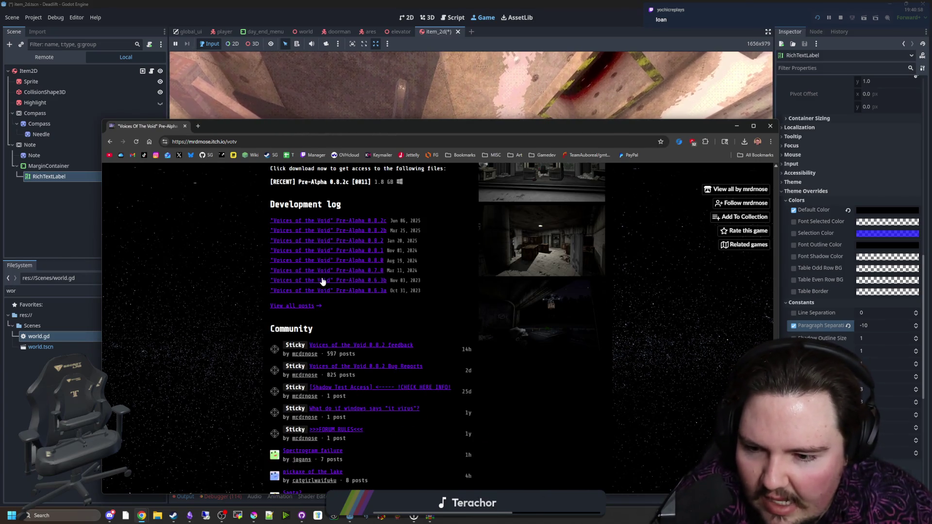
scroll(324, 281, down, 4)
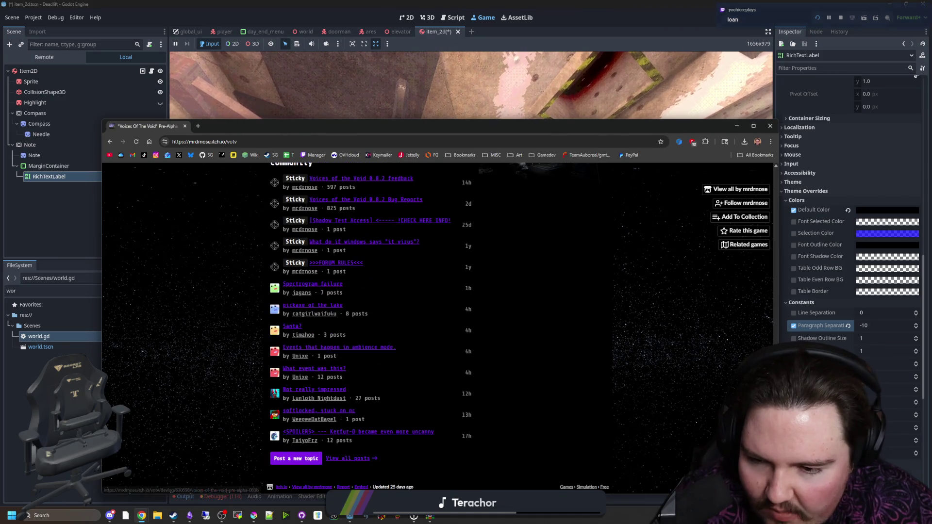
scroll(373, 307, up, 3)
scroll(373, 307, up, 2)
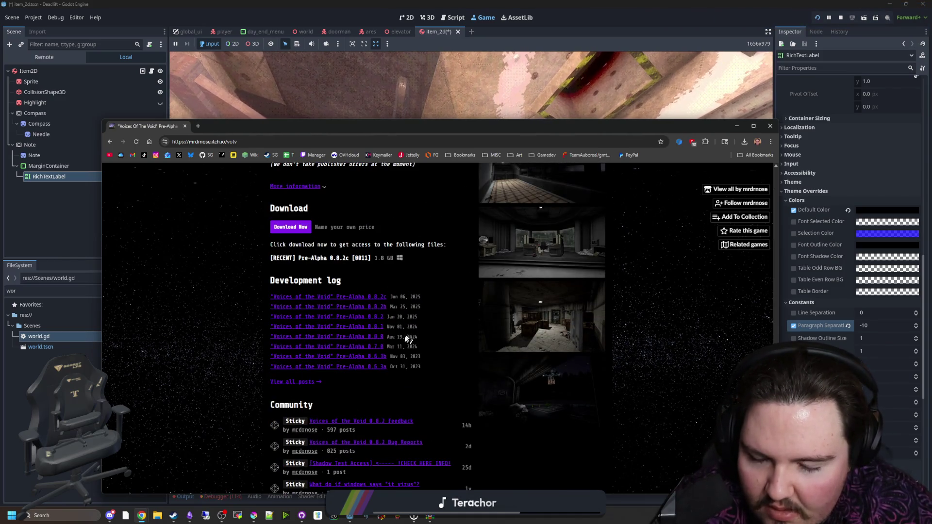
scroll(334, 210, up, 3)
Search 'voices of the void v0.9' and open the UNSTABLE 0.9.0 build result in a new tab.
click(233, 142)
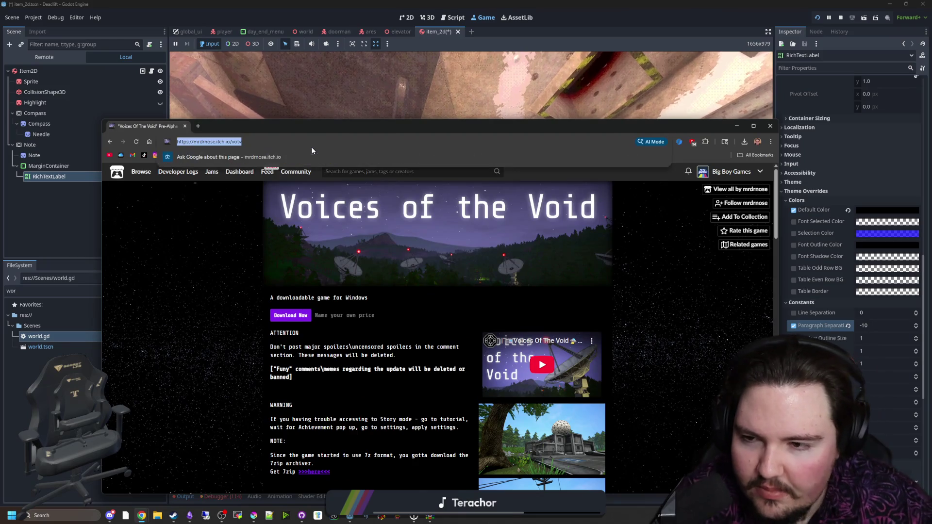
scroll(373, 343, down, 10)
scroll(374, 344, down, 4)
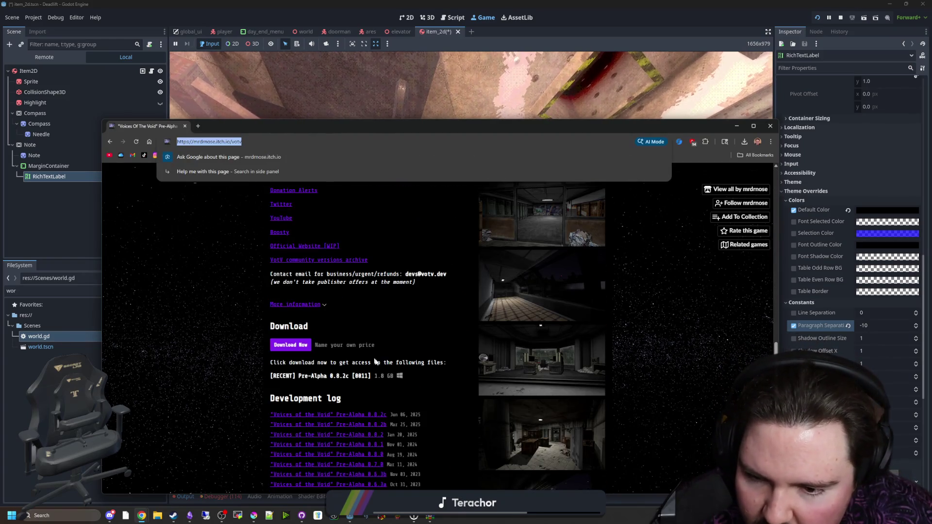
scroll(384, 234, up, 8)
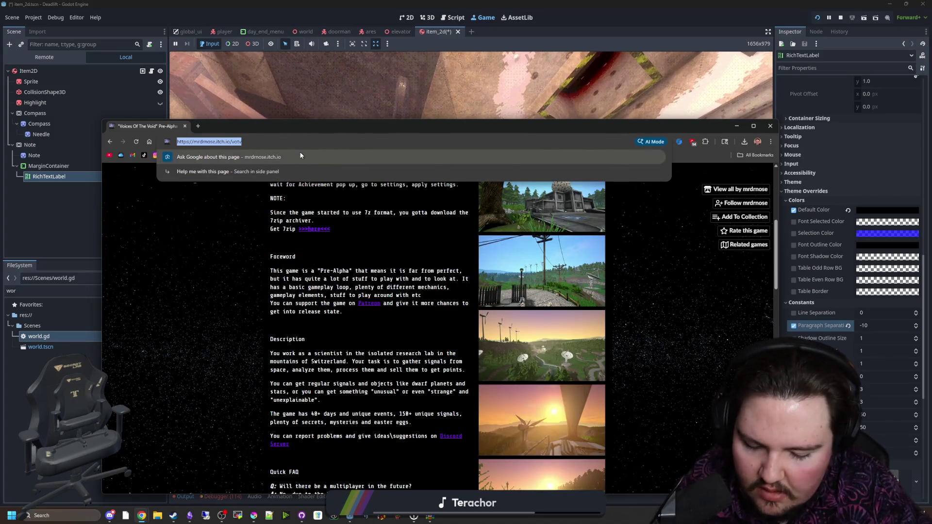
text(voices of the void v0)
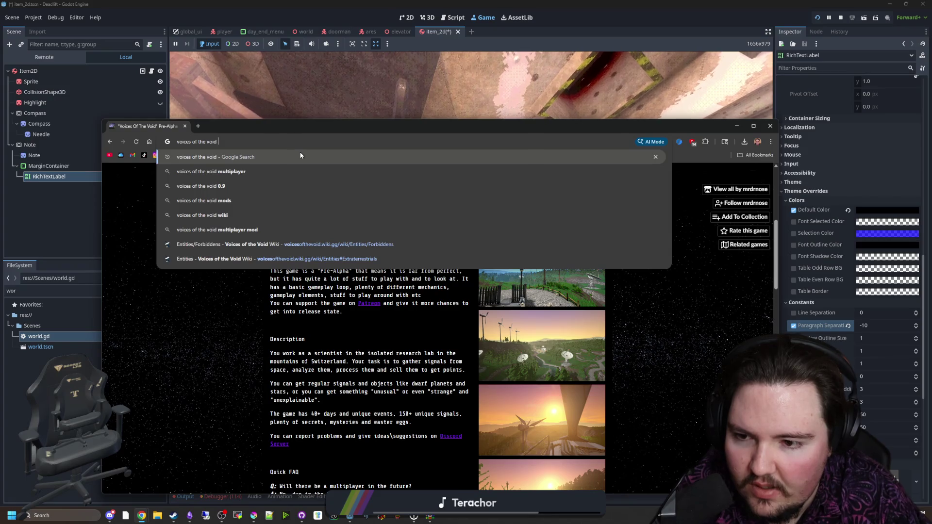
text(.9)
key(Return)
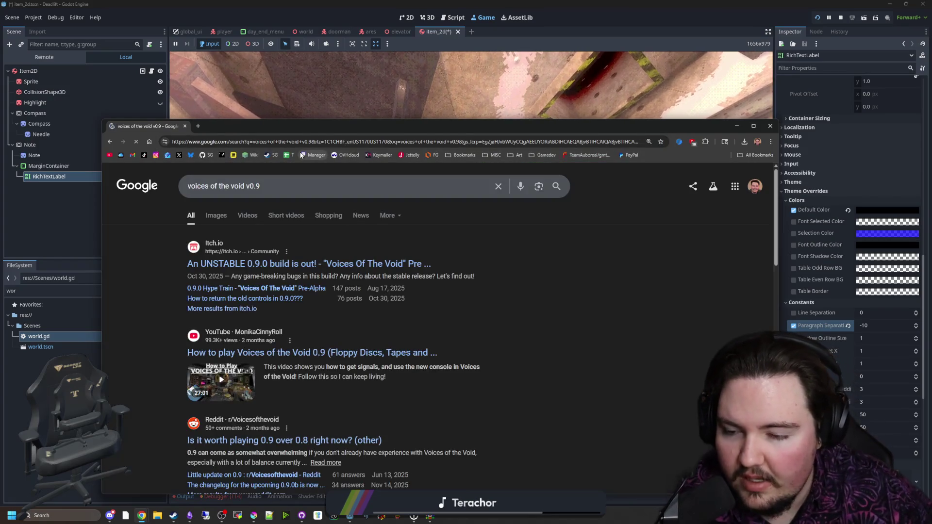
middle_click(289, 266)
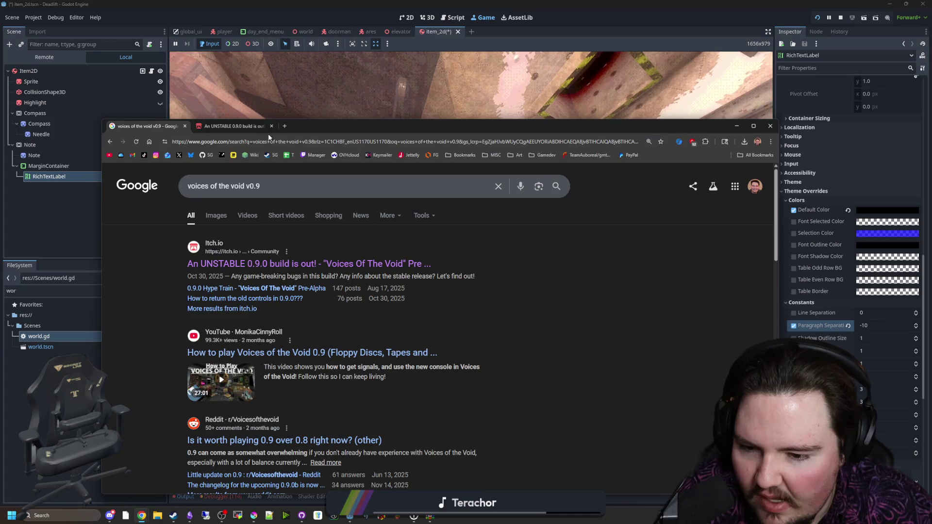
From the 0.9.0 build thread, read the 0.8.2 feedback topic, then return to the game page.
click(252, 126)
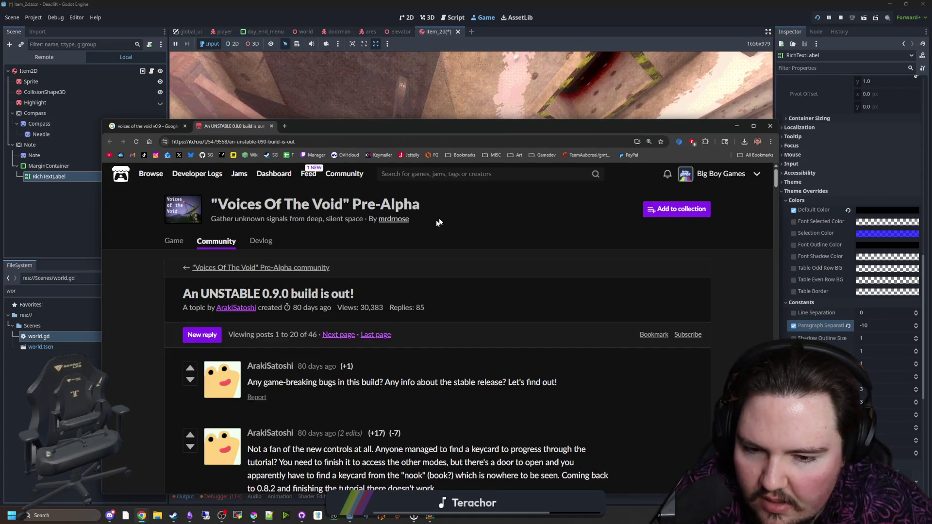
click(271, 268)
scroll(345, 330, down, 2)
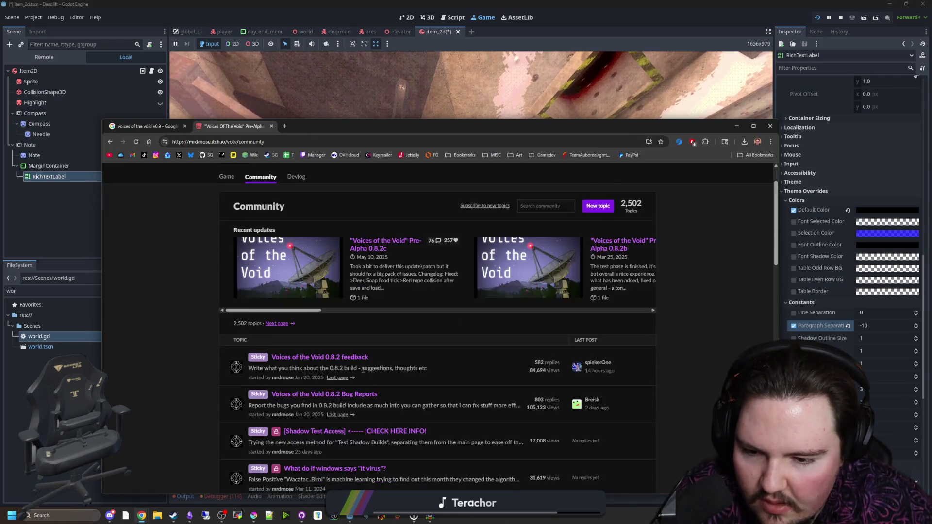
scroll(367, 363, down, 5)
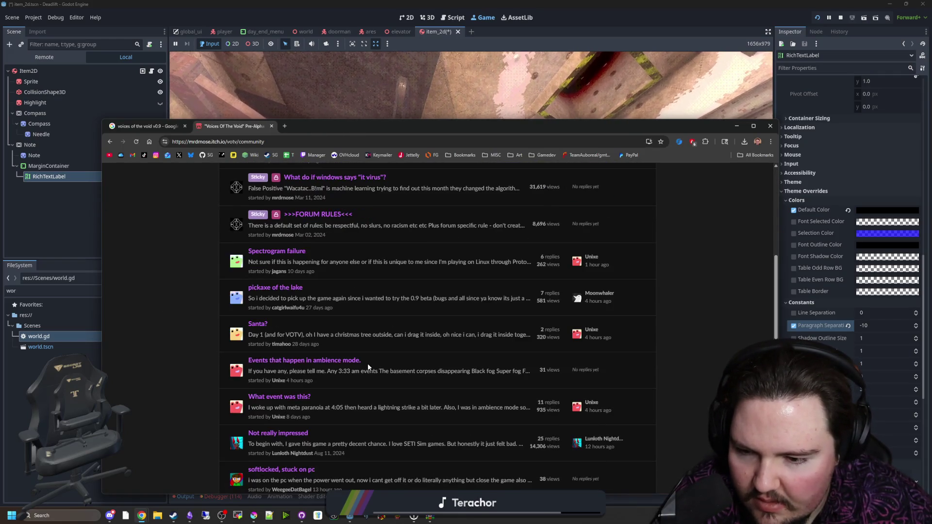
scroll(368, 350, up, 6)
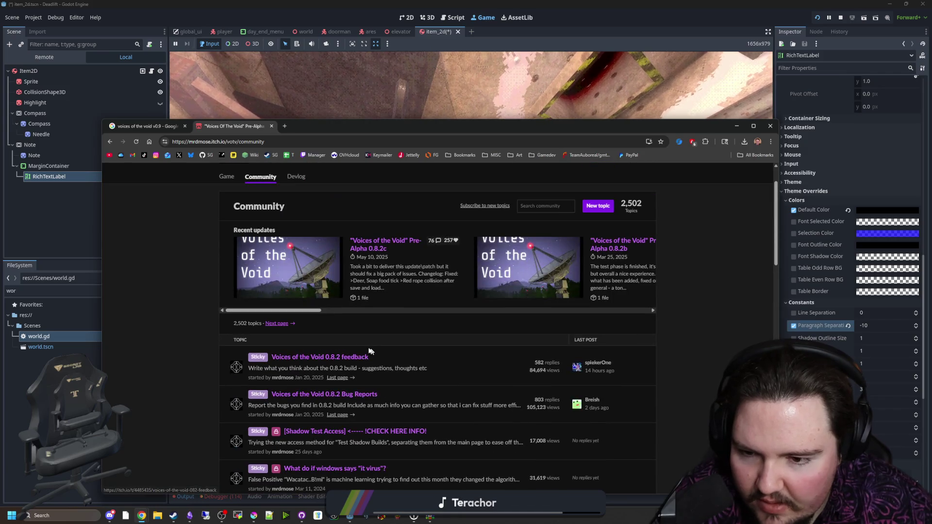
click(338, 357)
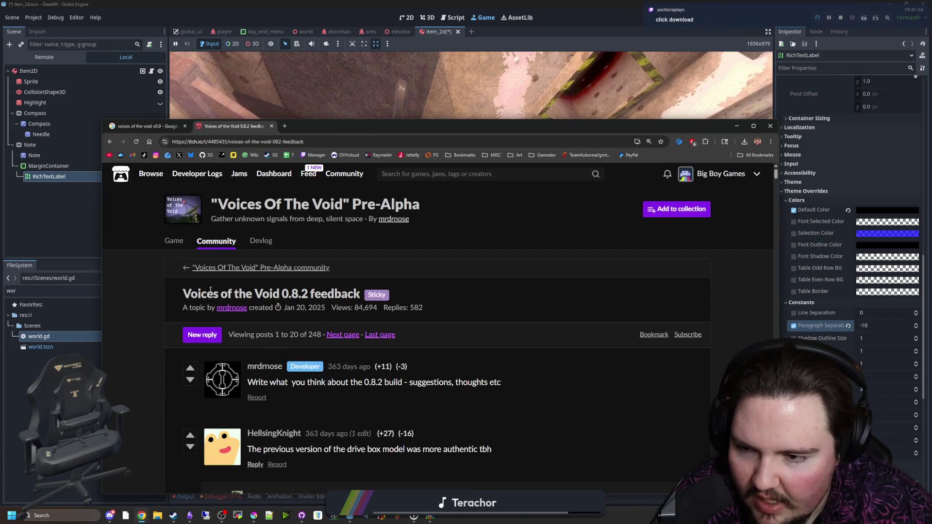
click(260, 154)
scroll(168, 241, down, 20)
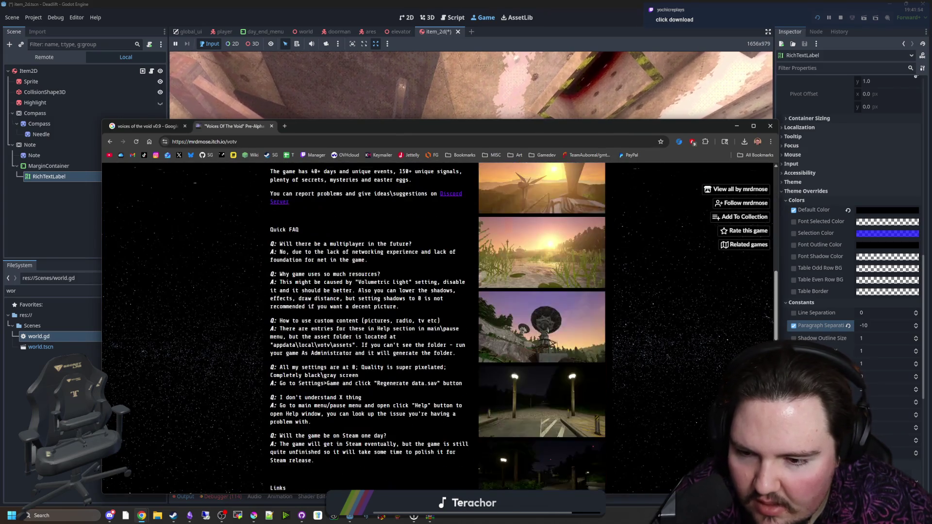
scroll(169, 242, up, 5)
Reach the free downloads page via 'No thanks, just take me to the downloads'.
click(290, 226)
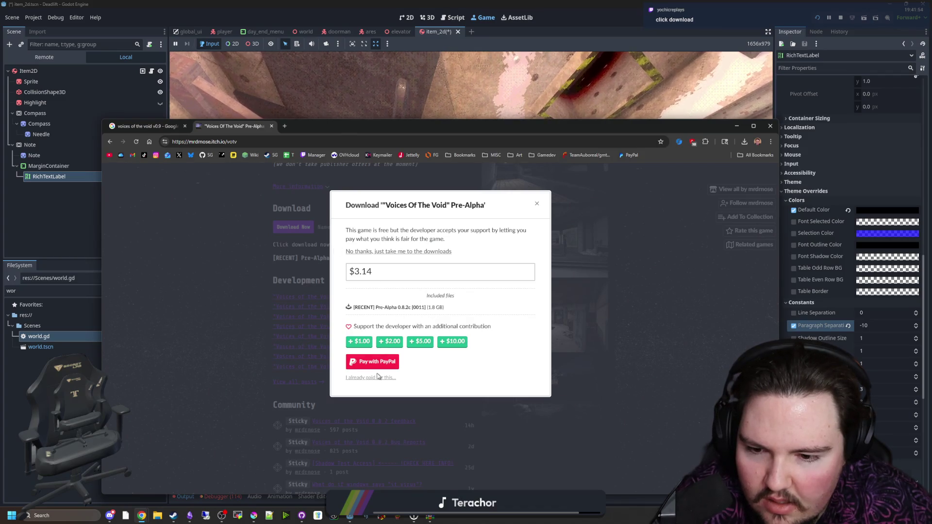
click(418, 250)
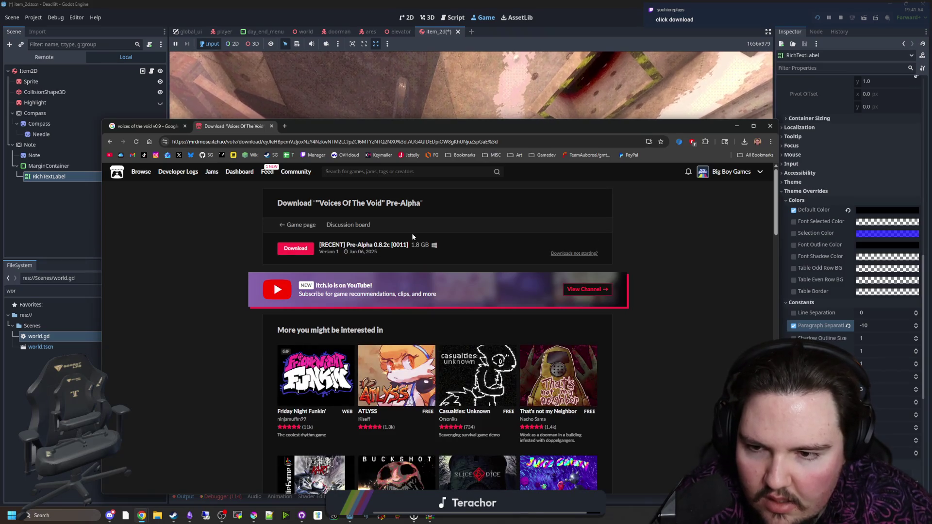
click(359, 225)
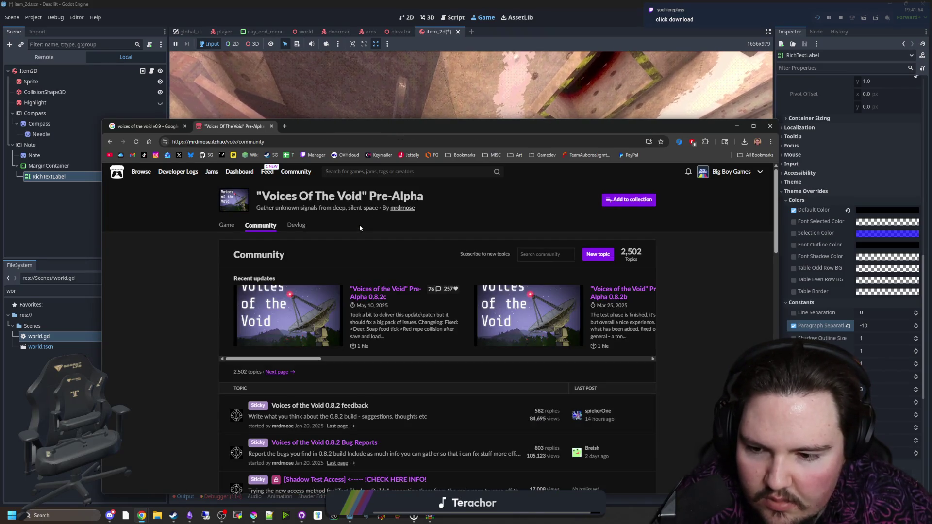
key(alt+Left)
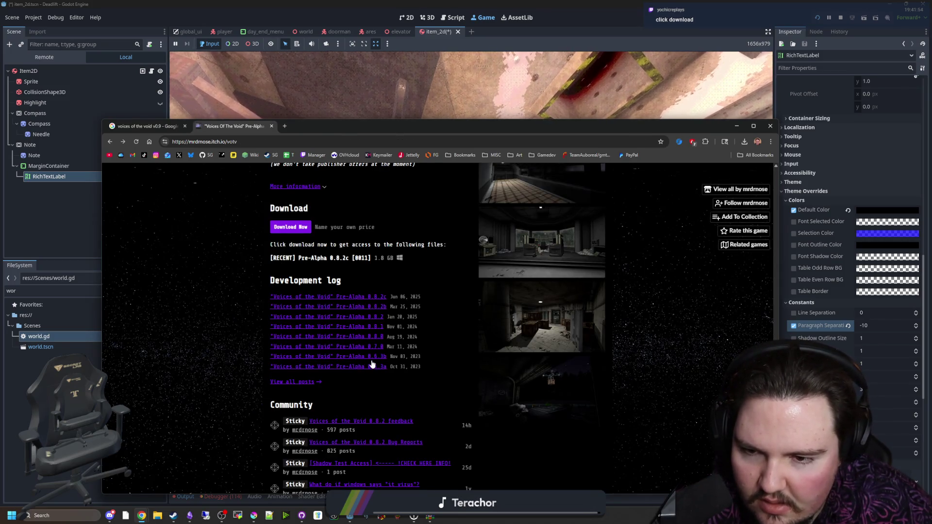
Read the 'Not really impressed' topic, then show all community topics.
scroll(364, 364, down, 2)
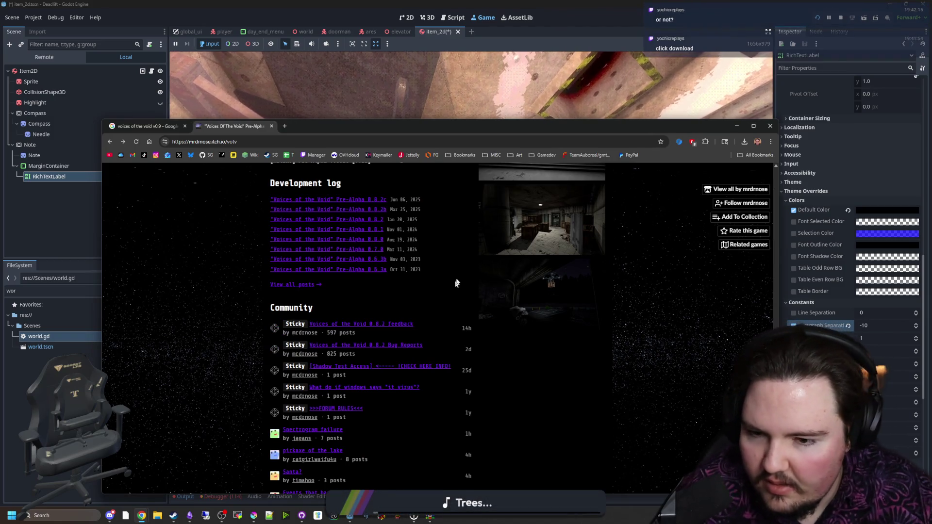
scroll(456, 283, down, 3)
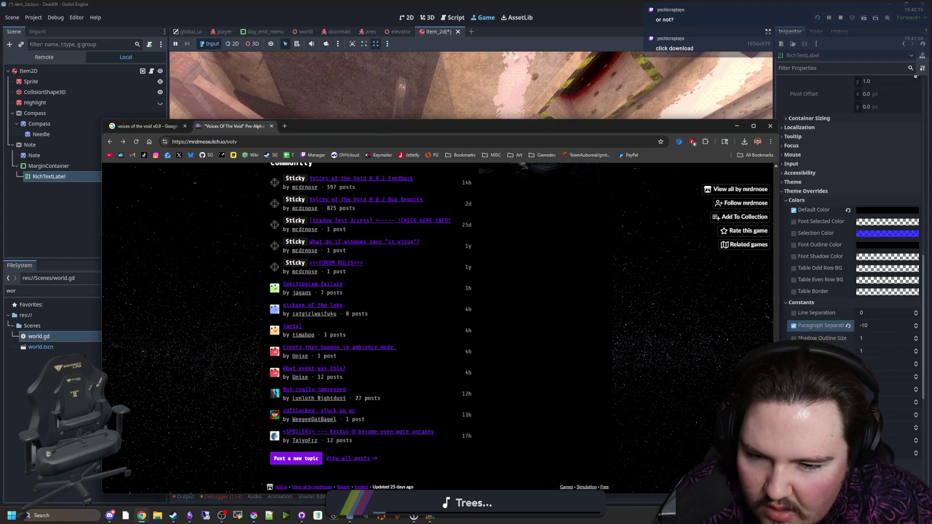
click(340, 391)
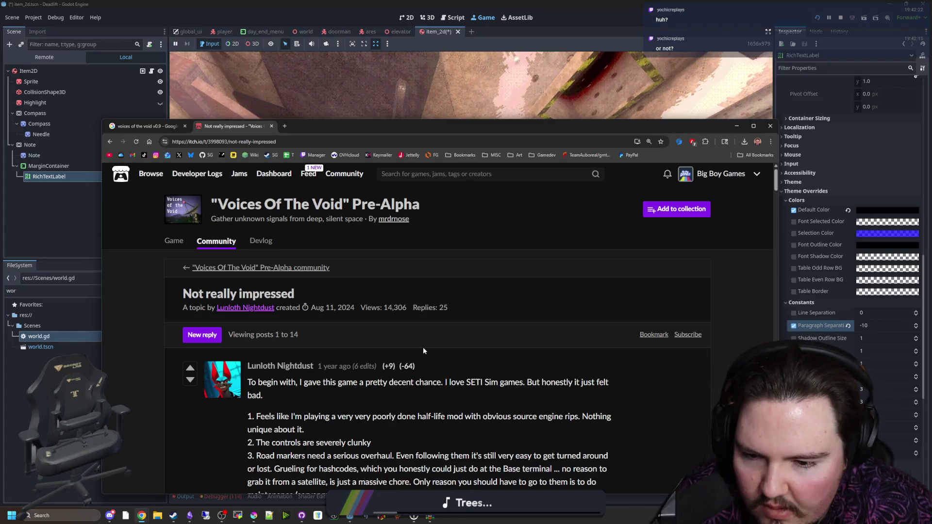
scroll(423, 347, down, 8)
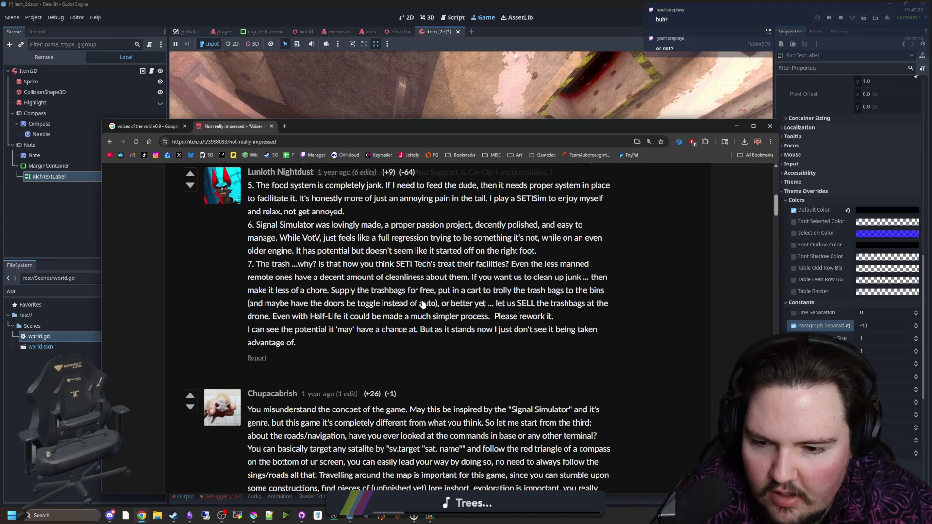
key(alt+Left)
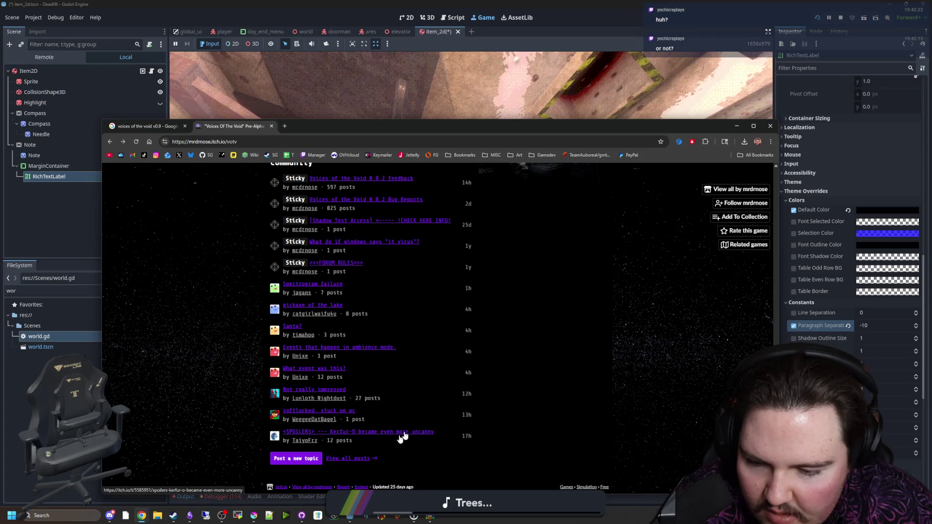
click(367, 459)
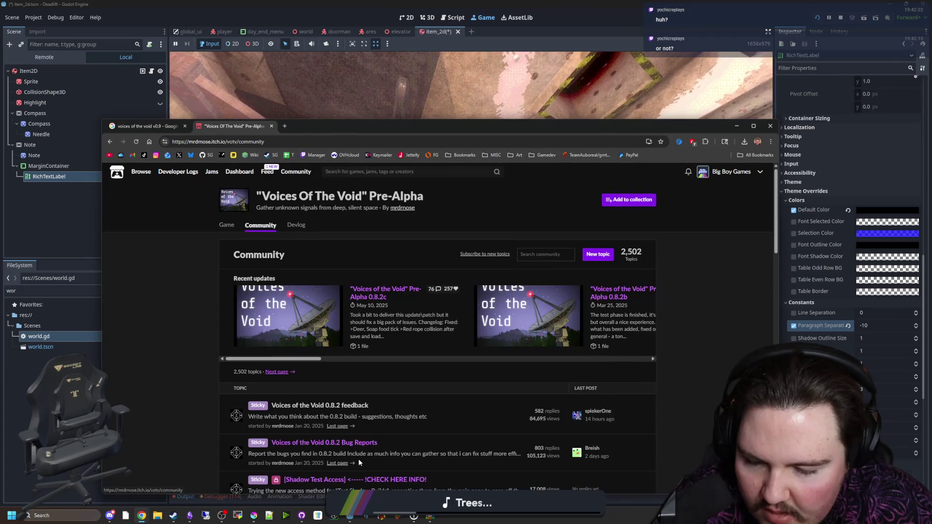
Scroll the topic list and open 'Selling drives for money in 0.9' in a background tab.
scroll(349, 322, down, 1)
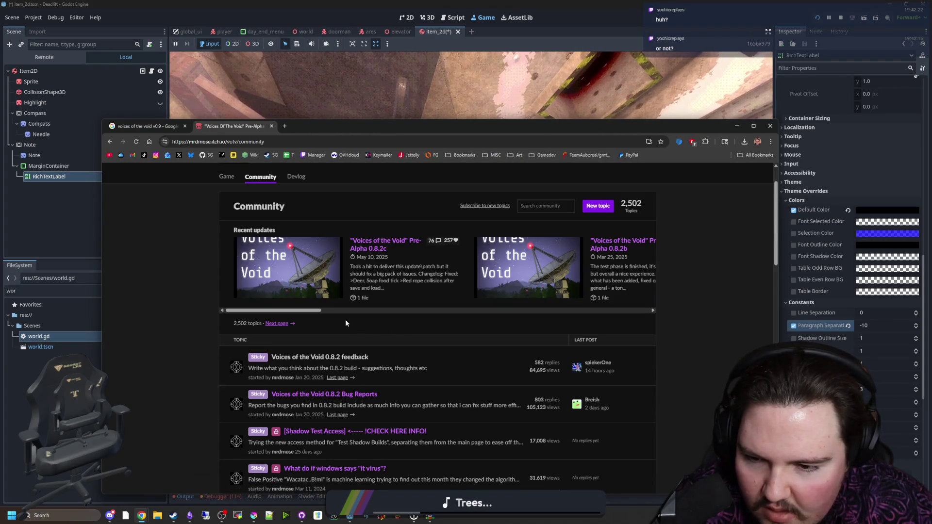
scroll(323, 313, down, 3)
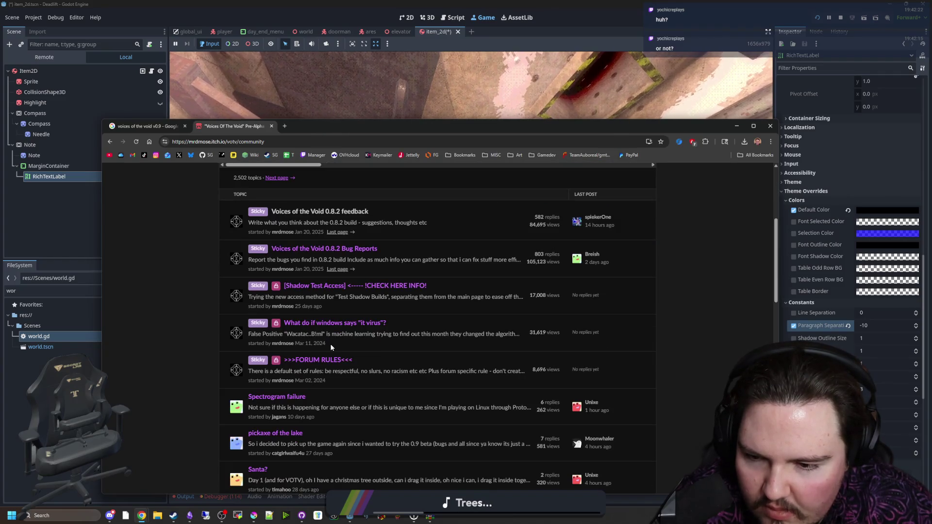
scroll(330, 343, down, 3)
scroll(377, 290, down, 4)
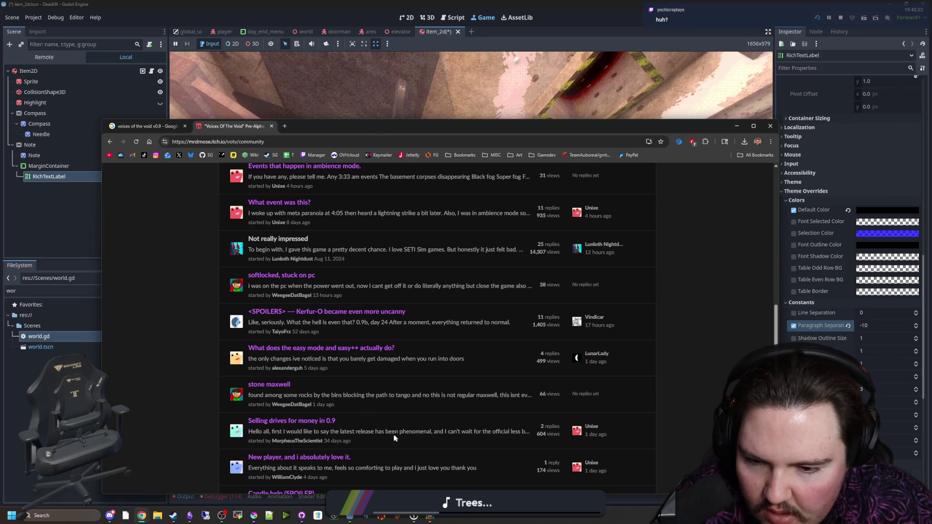
drag(359, 432, 497, 432)
click(360, 427)
middle_click(310, 420)
Open '0.9.0c Changelog From Discord' in a new tab and switch to it.
scroll(310, 420, down, 3)
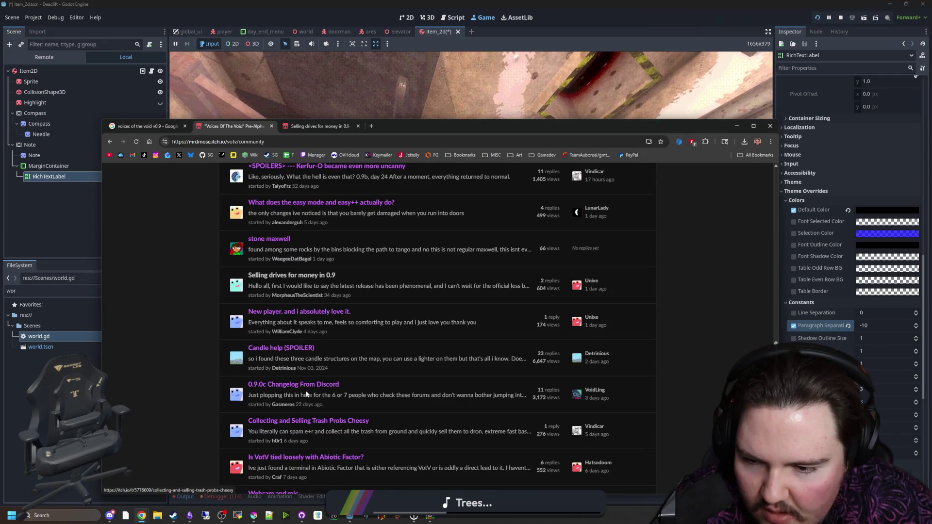
middle_click(306, 386)
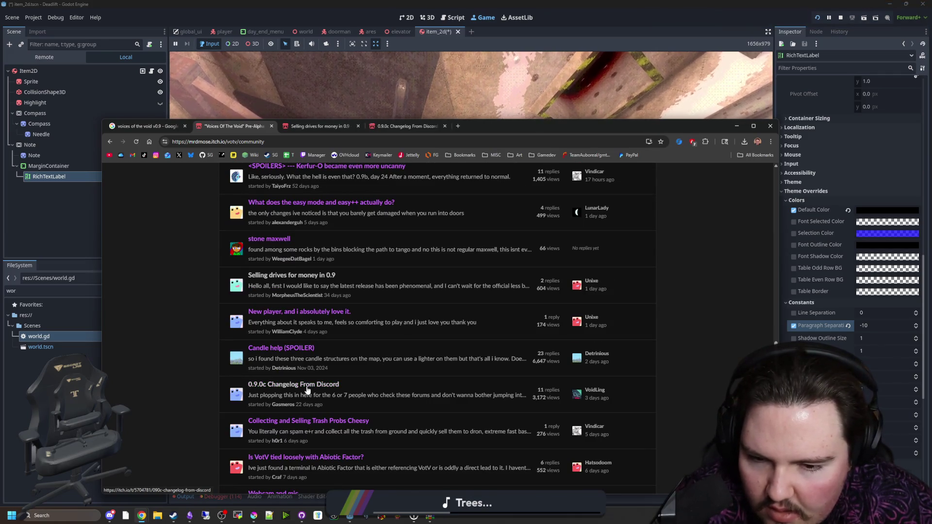
scroll(389, 291, up, 5)
click(423, 125)
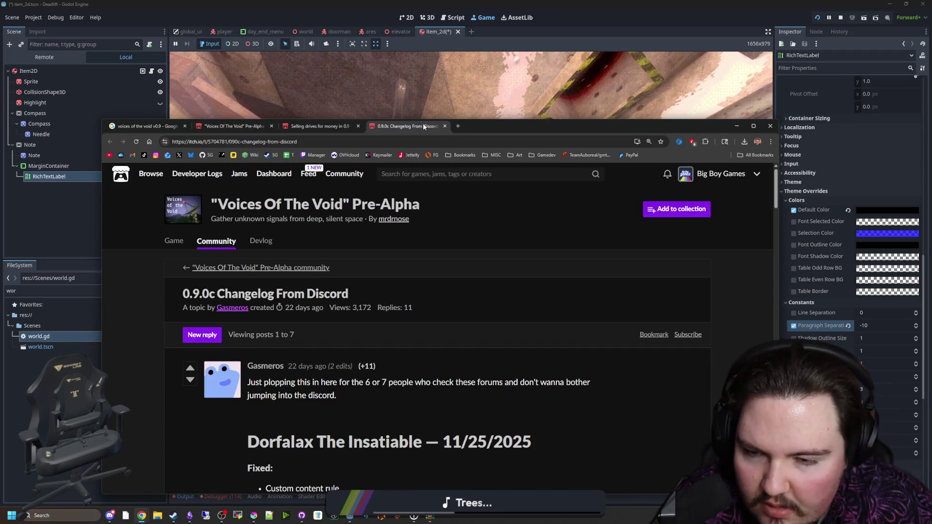
scroll(479, 182, down, 2)
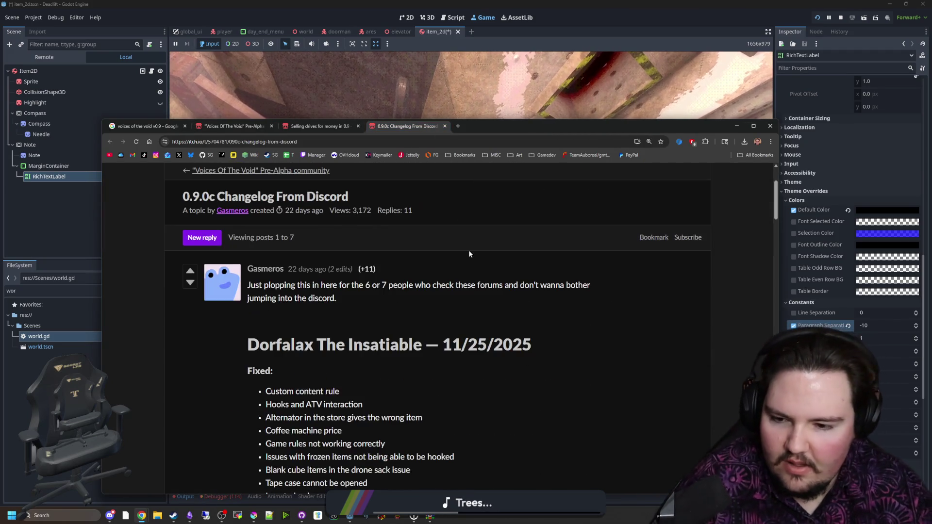
scroll(402, 296, down, 1)
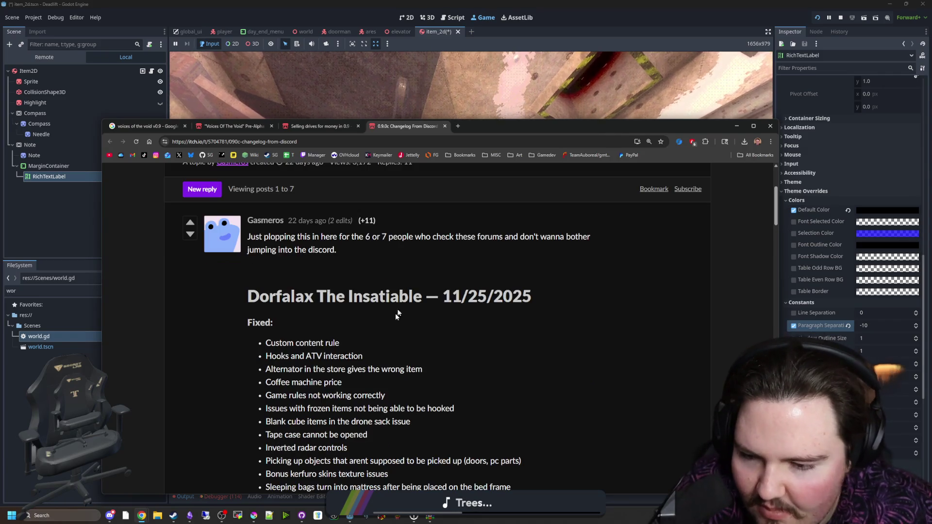
scroll(357, 341, down, 1)
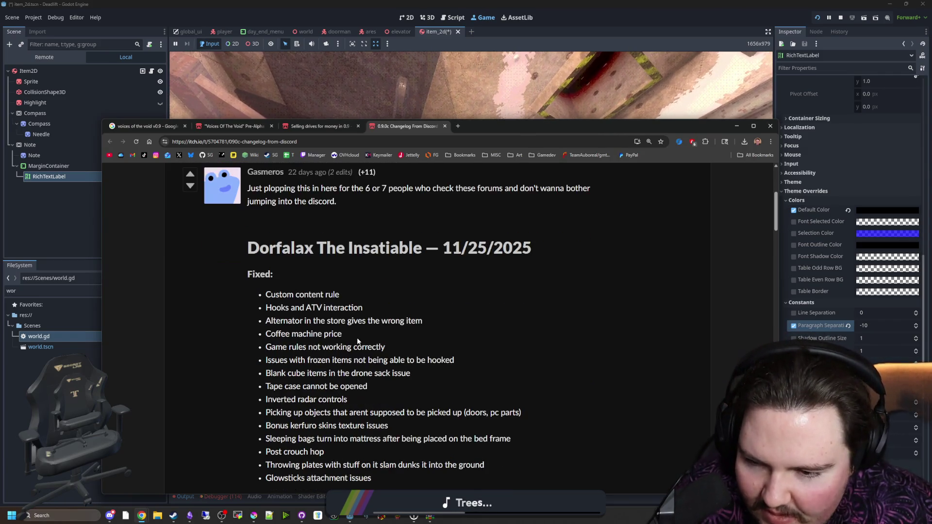
drag(266, 334, 346, 338)
click(377, 304)
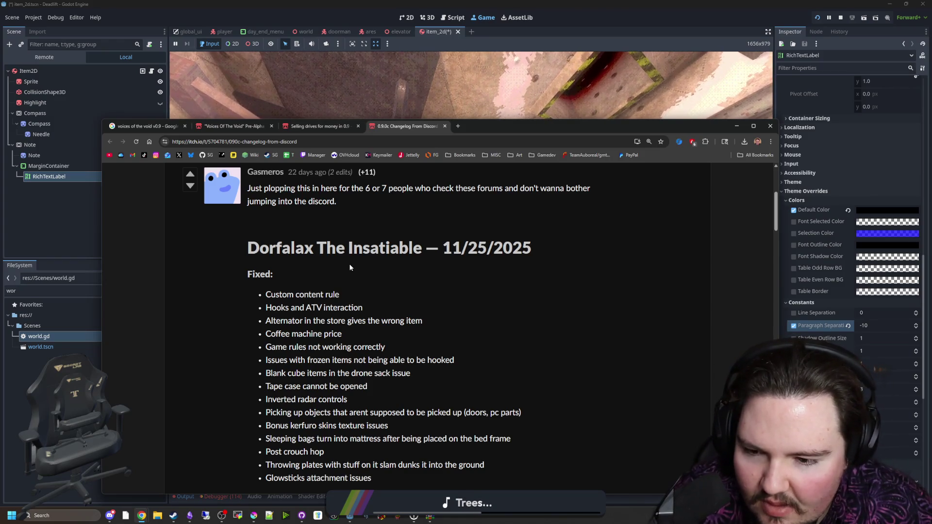
scroll(345, 362, down, 1)
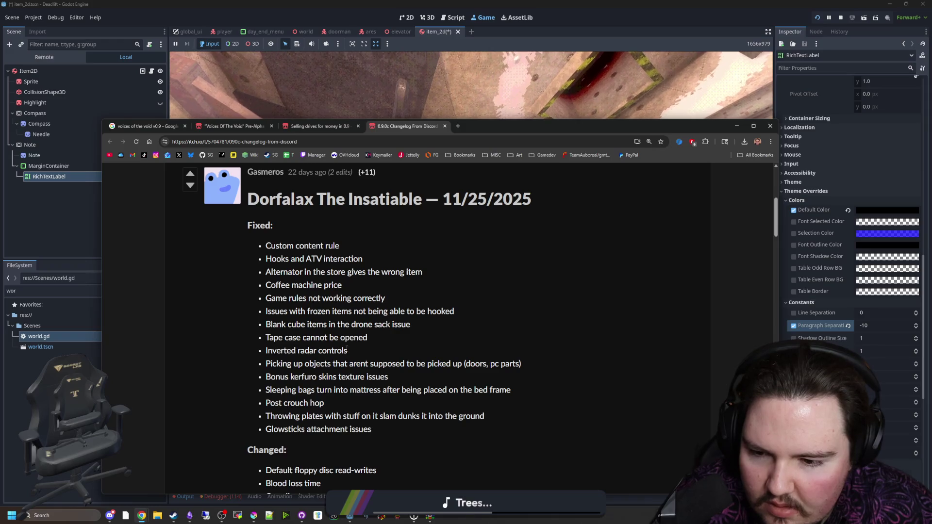
scroll(346, 350, down, 2)
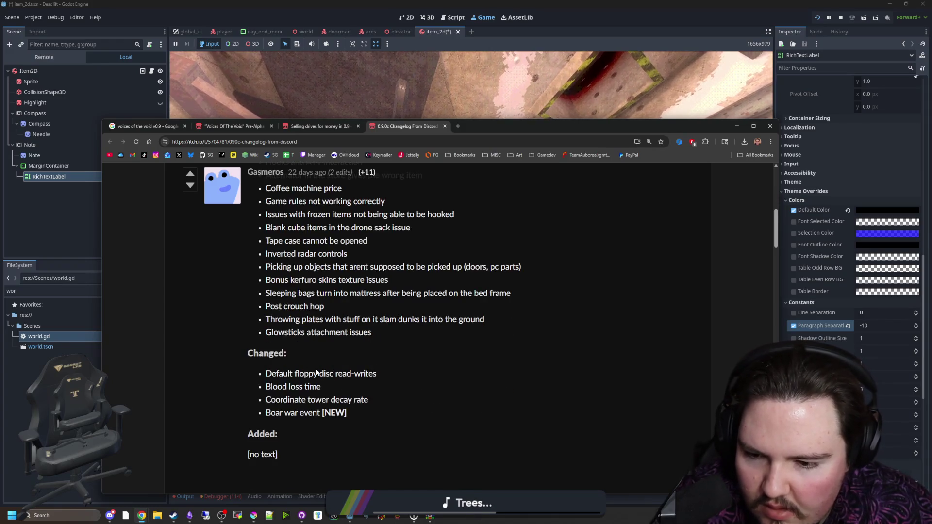
drag(278, 402, 375, 403)
click(380, 403)
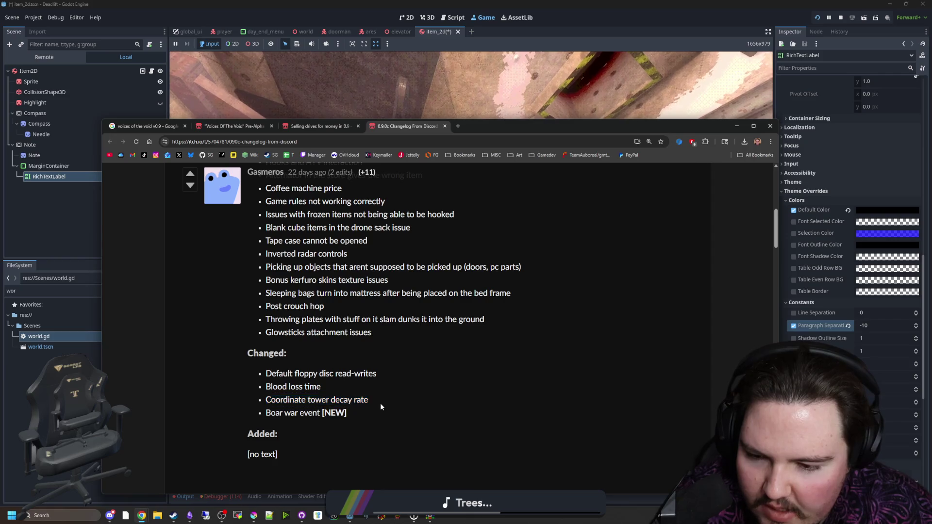
scroll(380, 403, down, 4)
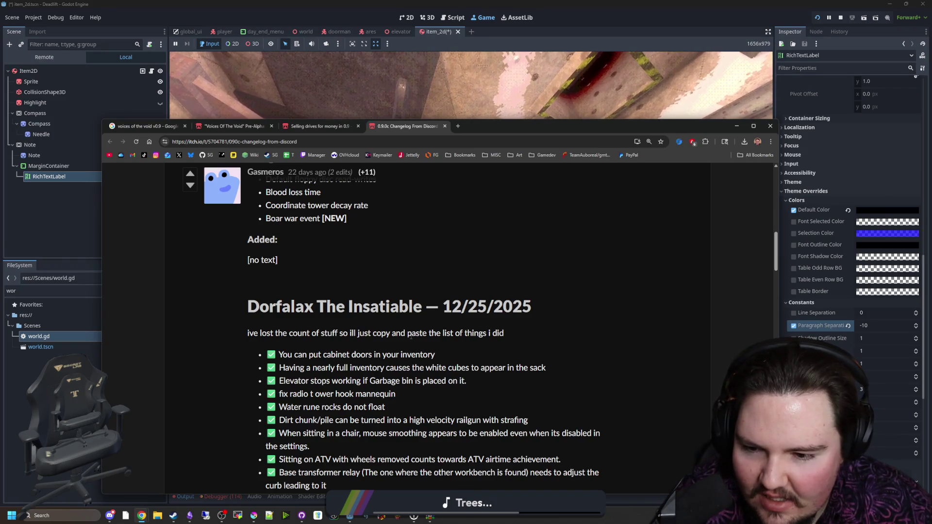
scroll(411, 336, down, 1)
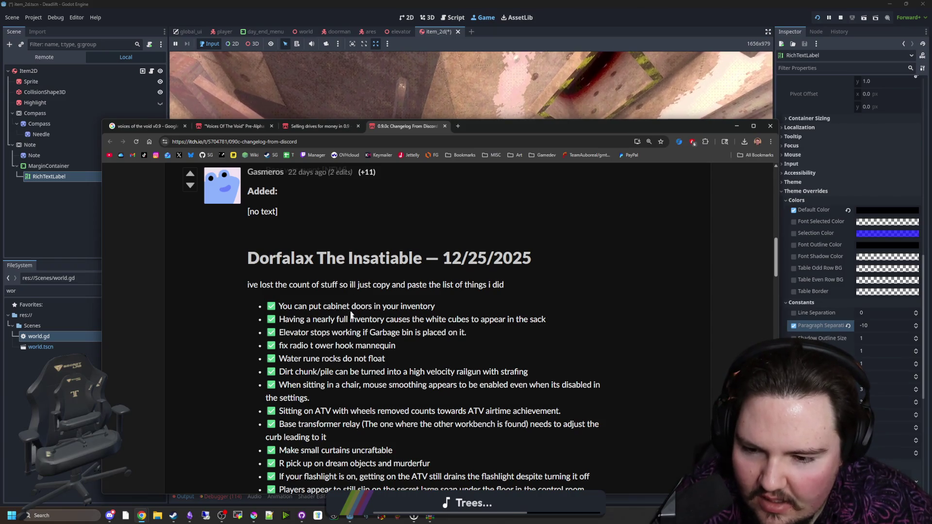
scroll(356, 342, down, 1)
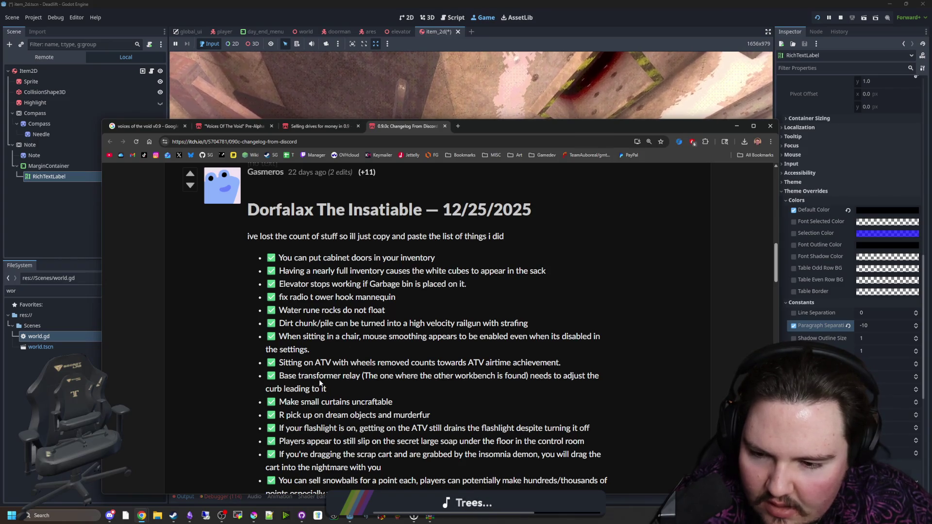
scroll(322, 383, down, 2)
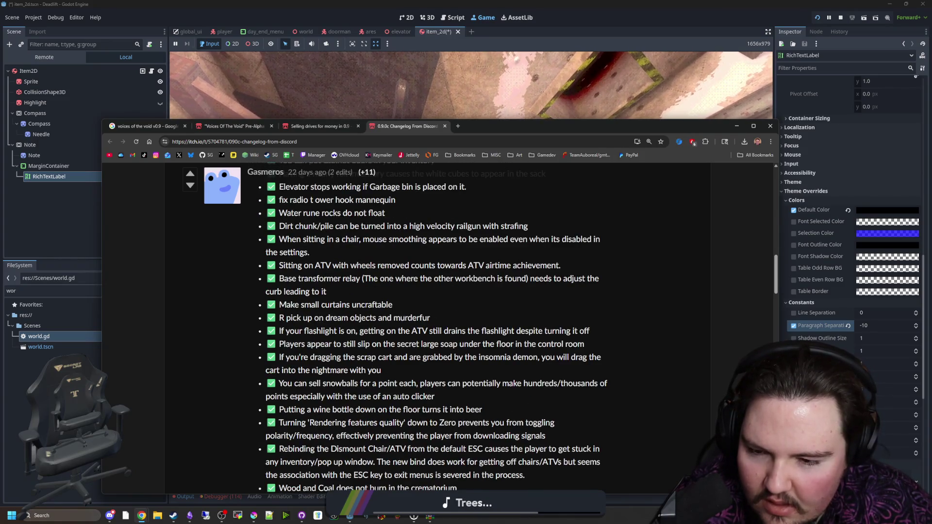
drag(307, 318, 396, 332)
click(380, 341)
scroll(495, 334, down, 2)
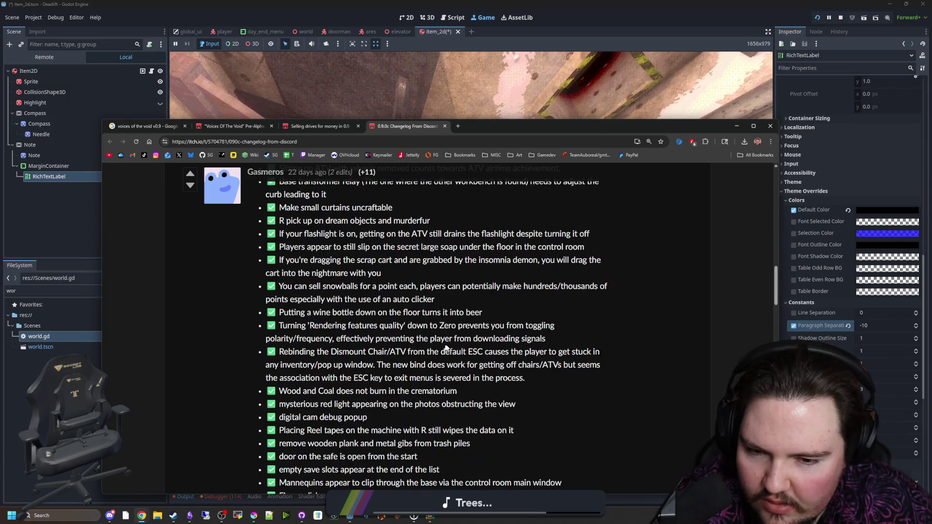
scroll(349, 339, down, 11)
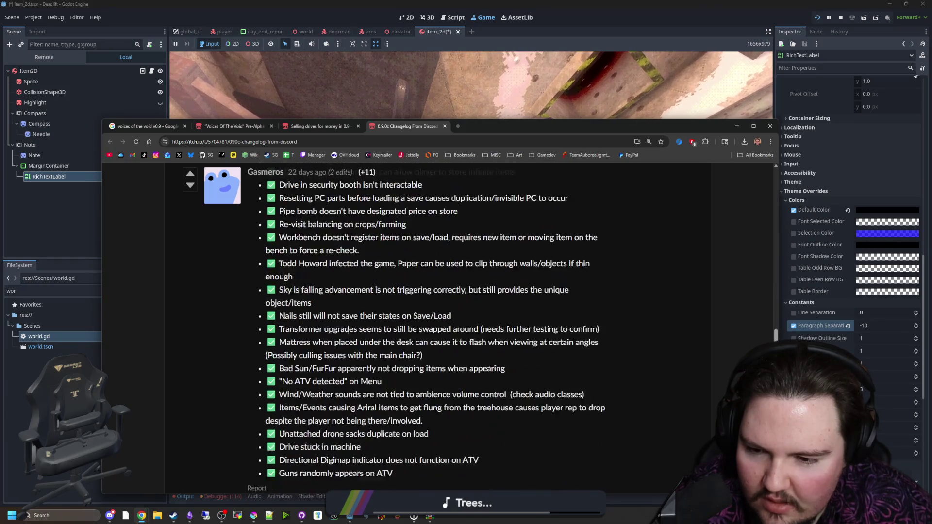
scroll(348, 330, down, 4)
scroll(347, 332, down, 2)
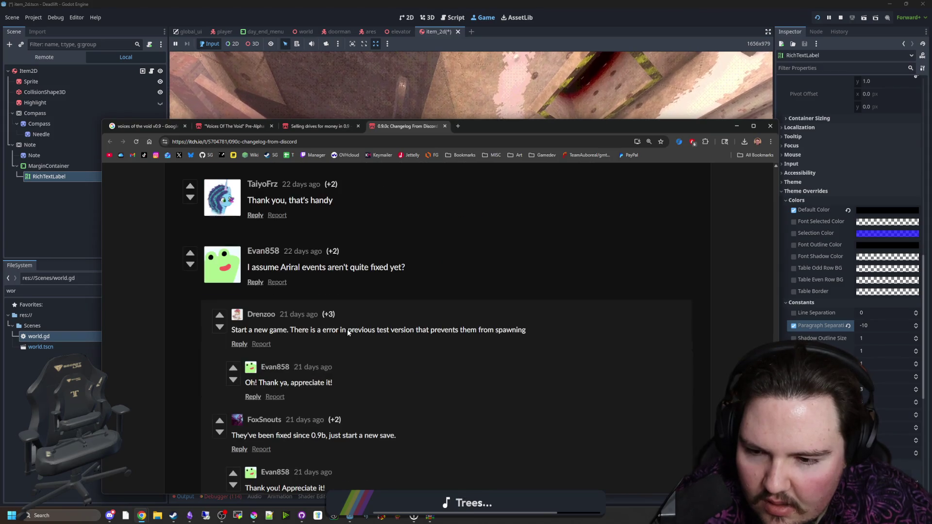
scroll(348, 329, down, 5)
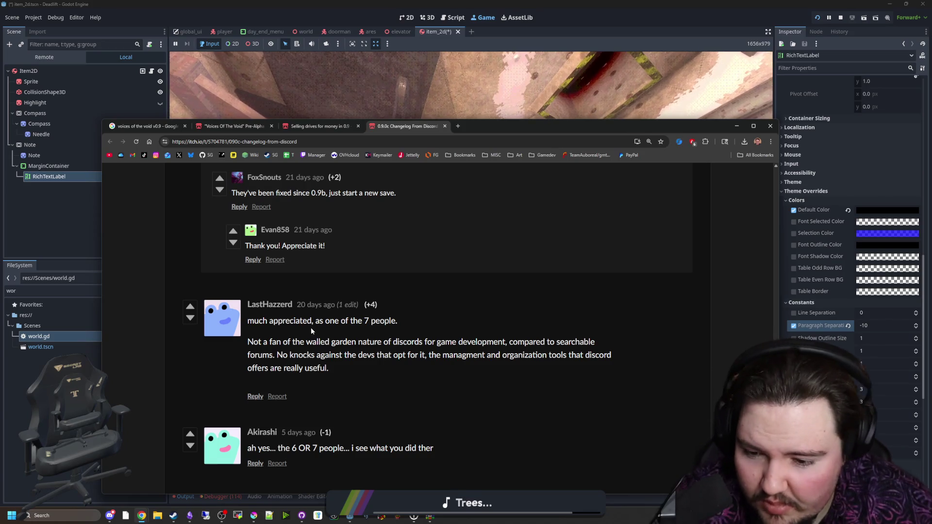
scroll(311, 327, down, 5)
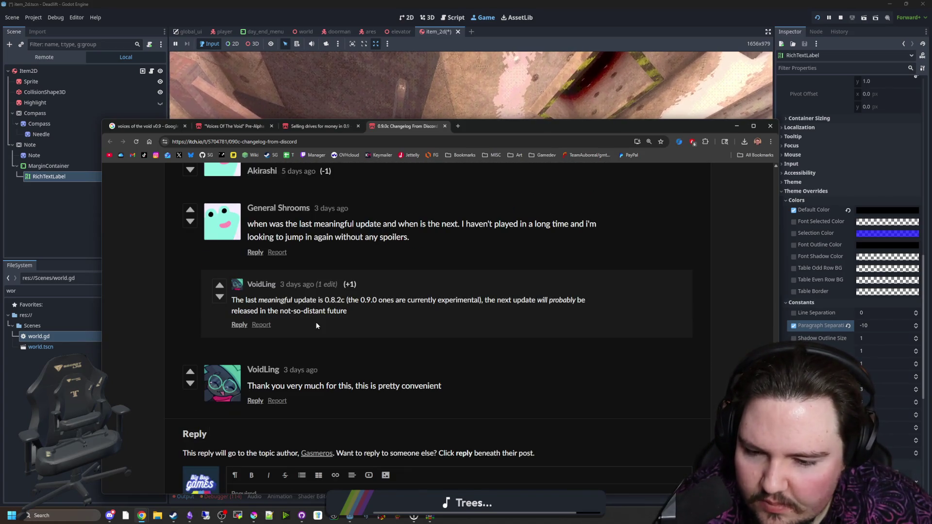
scroll(316, 325, down, 3)
key(Home)
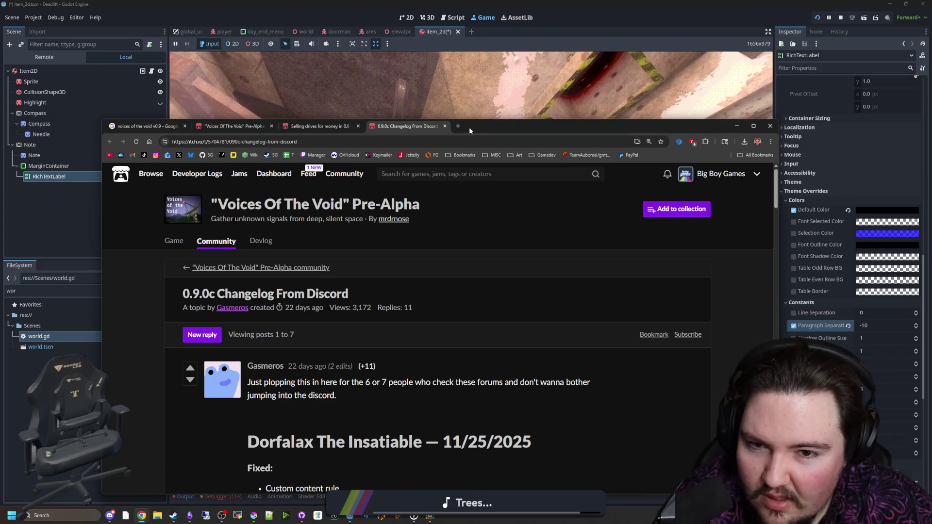
Close the 0.9.0c changelog and selling-drives thread tabs.
click(445, 126)
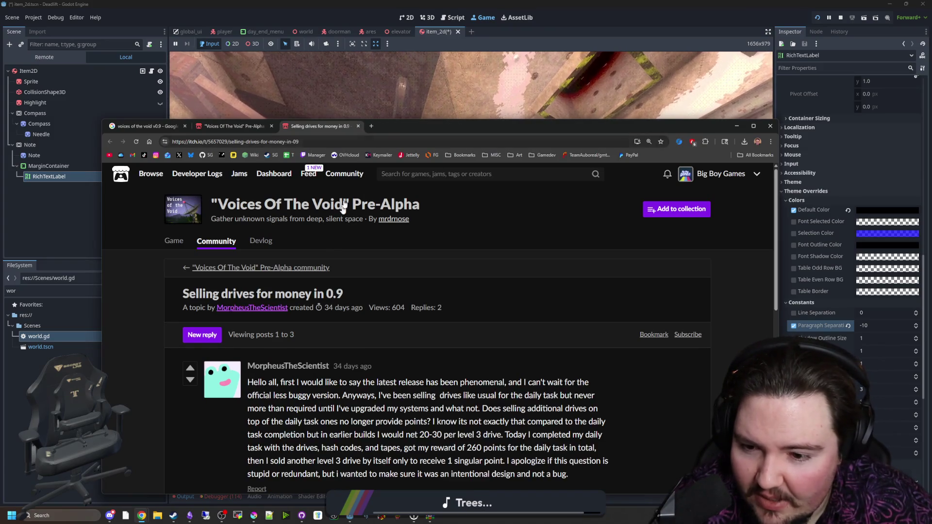
click(358, 126)
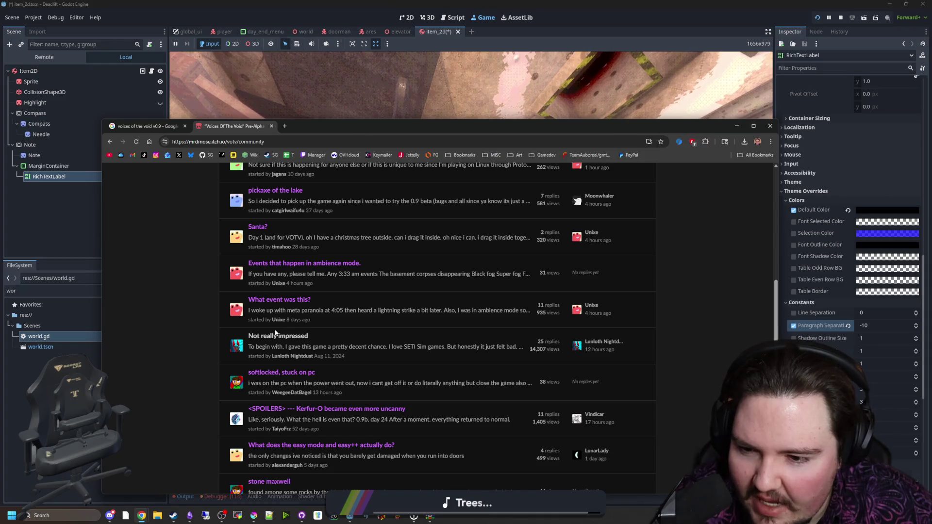
scroll(298, 324, down, 1)
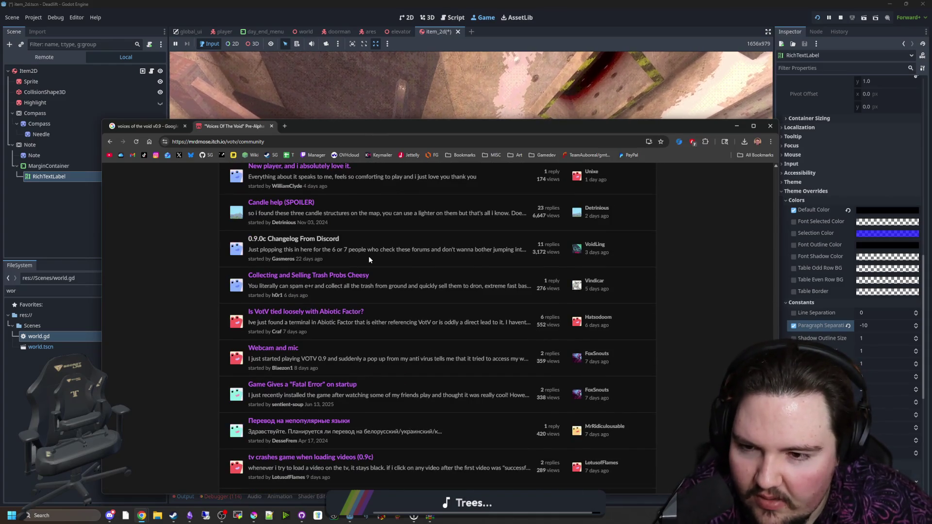
scroll(369, 259, down, 2)
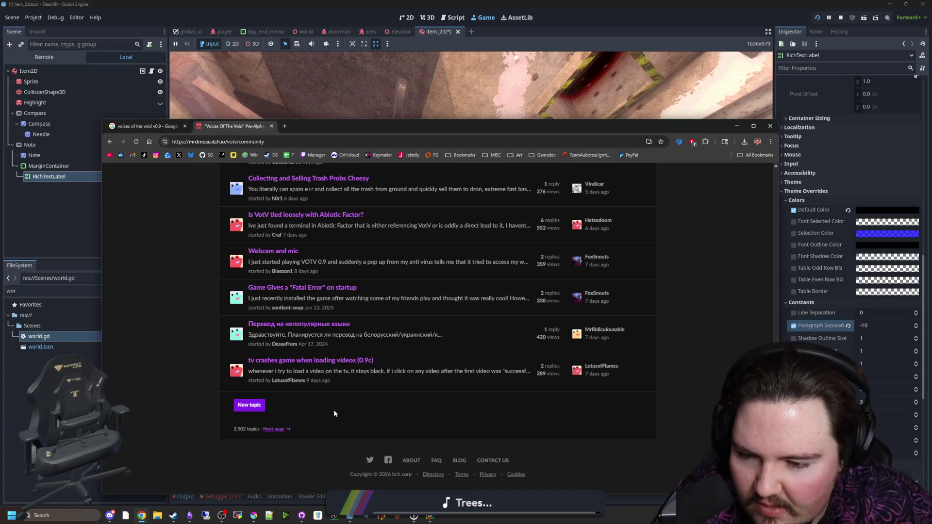
View the next page of topics and the older recent updates, then go back.
click(274, 429)
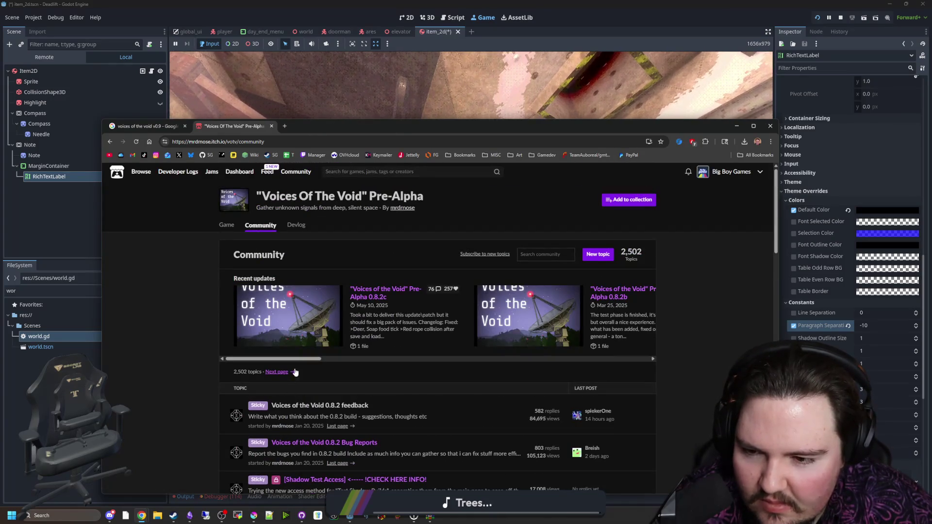
drag(302, 355, 686, 336)
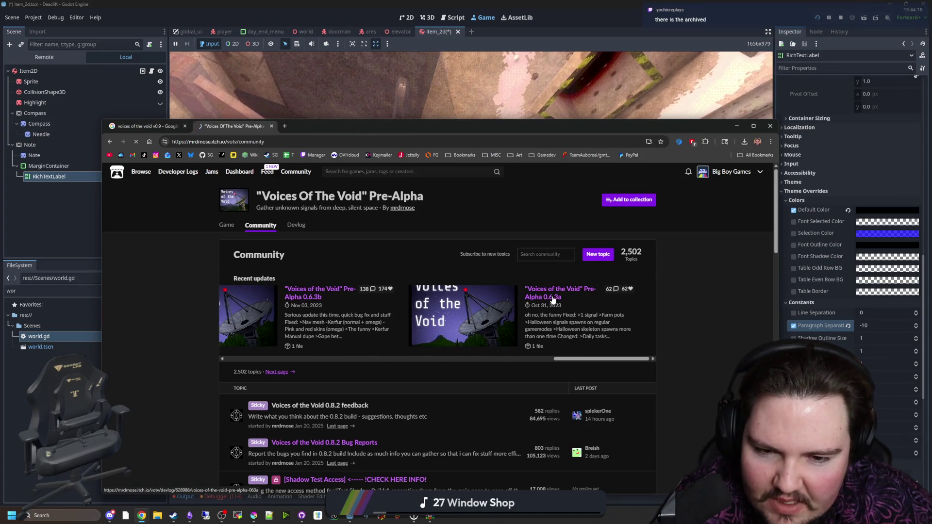
scroll(435, 246, down, 2)
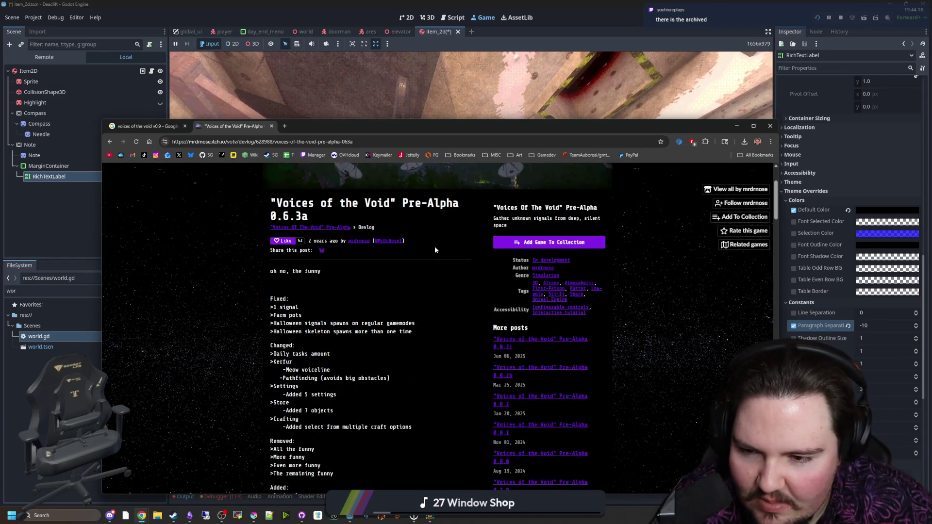
scroll(384, 300, down, 5)
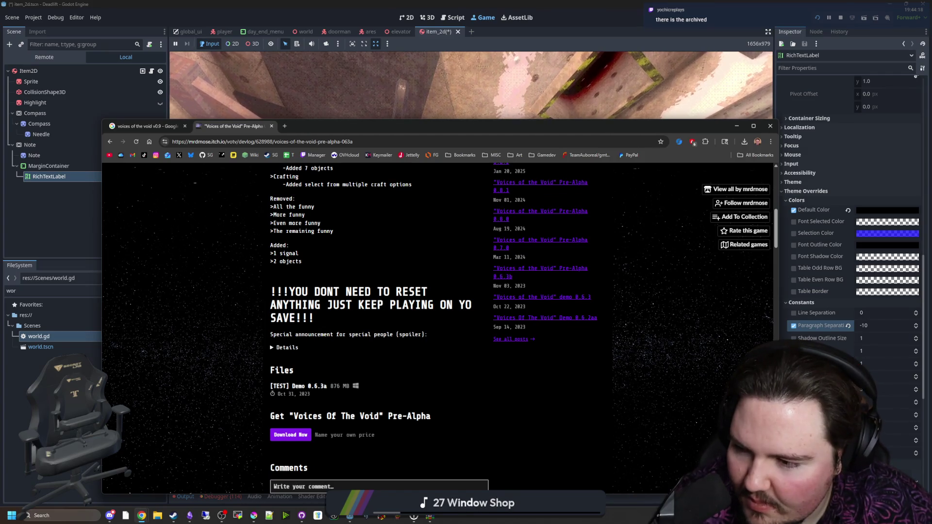
key(alt+Left)
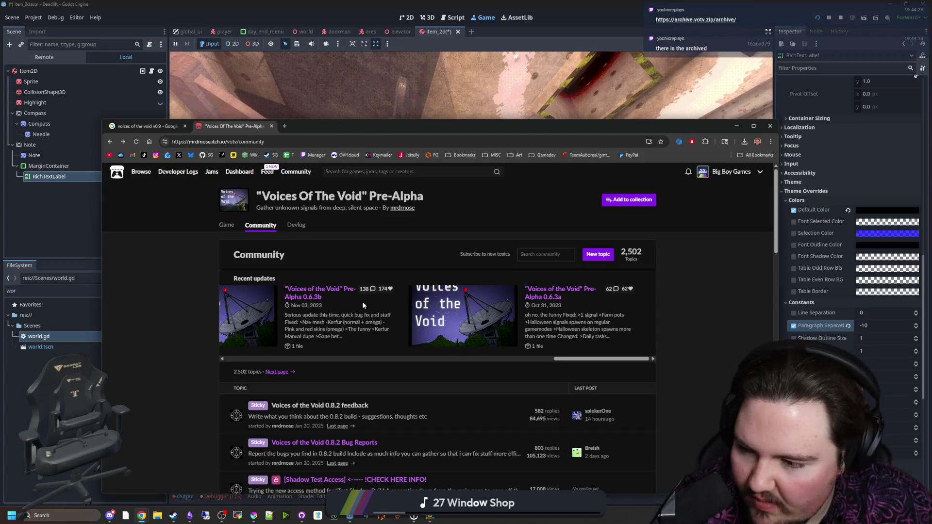
From the VotV Archive list, download Demo 0.1.0 as the 312 MB prot0018.7z.
click(696, 19)
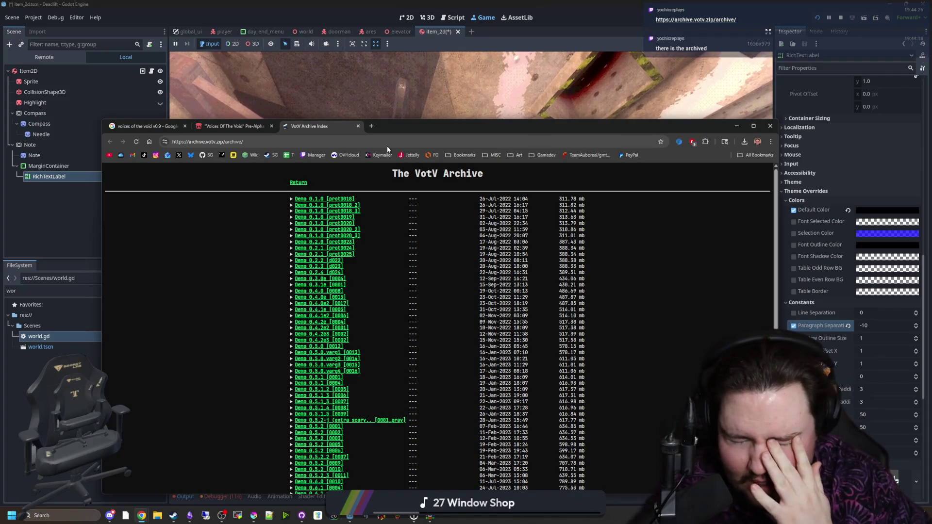
scroll(401, 197, down, 6)
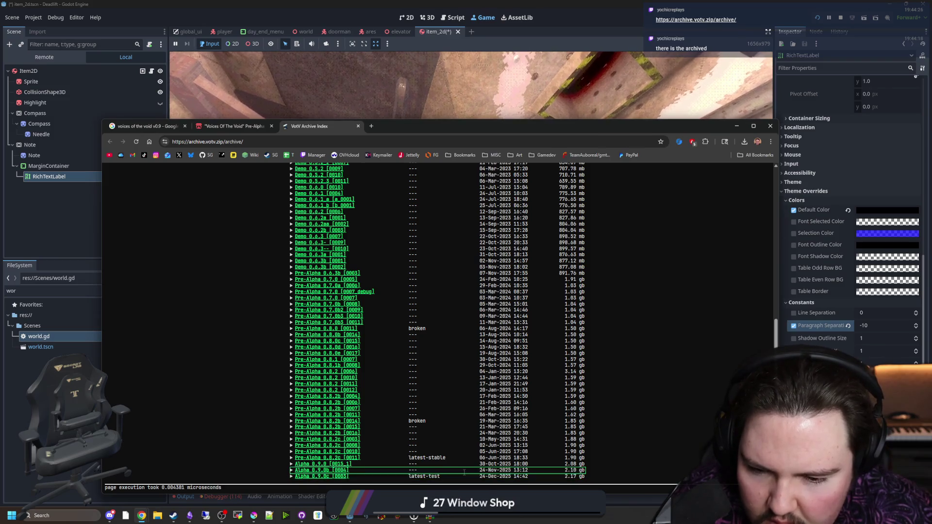
right_click(464, 469)
click(690, 431)
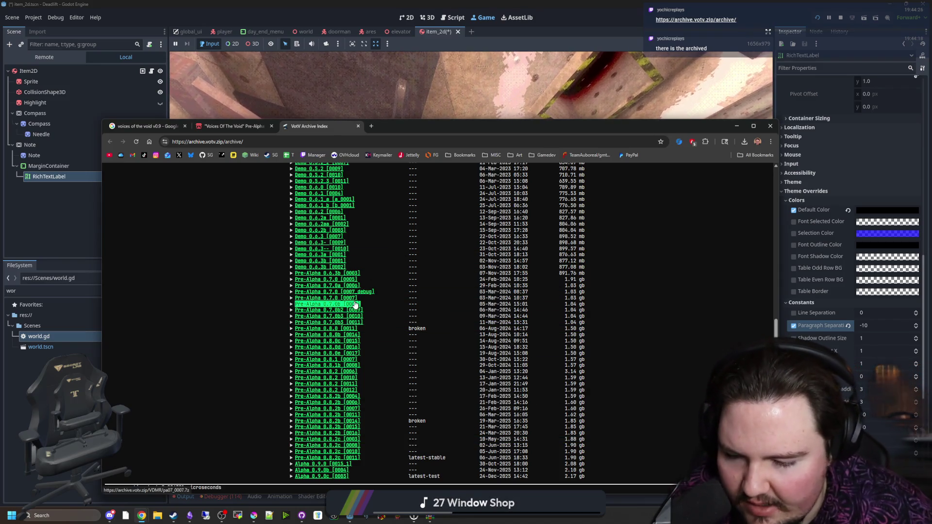
scroll(355, 304, up, 6)
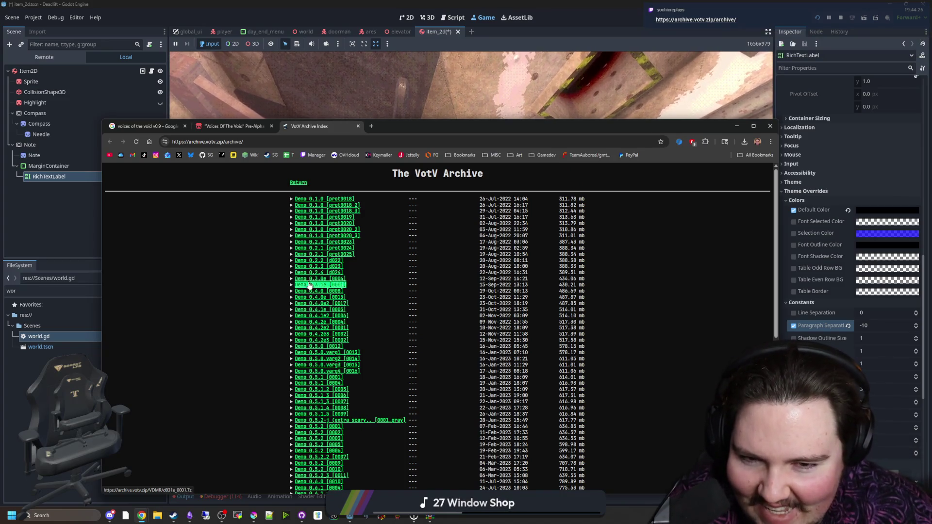
scroll(322, 243, down, 6)
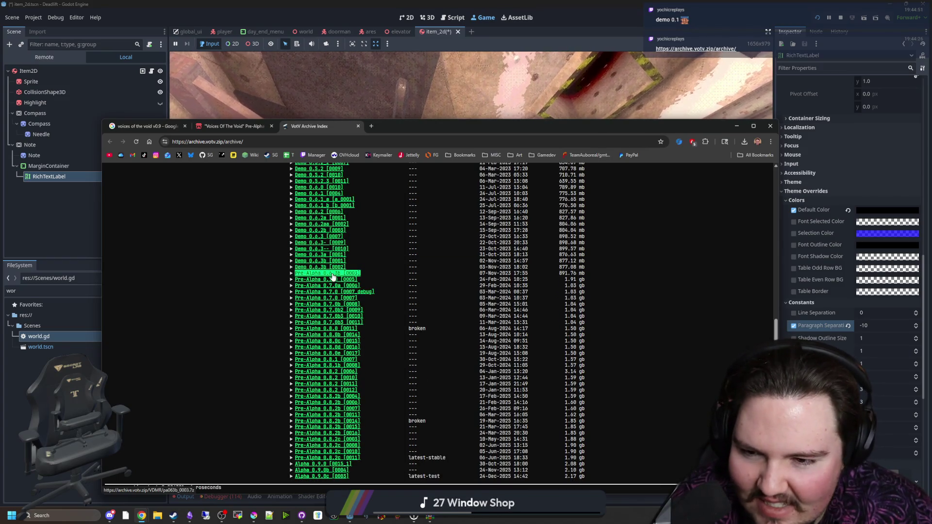
scroll(330, 272, up, 6)
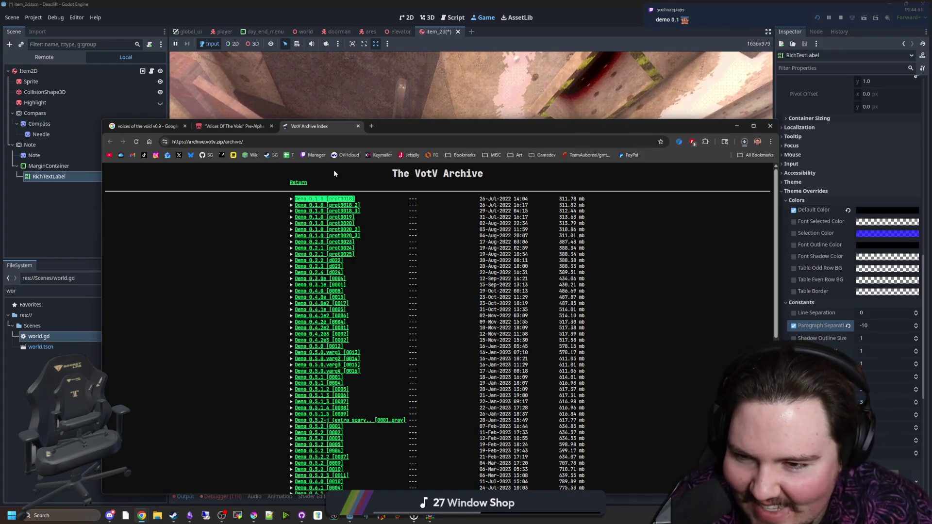
click(744, 142)
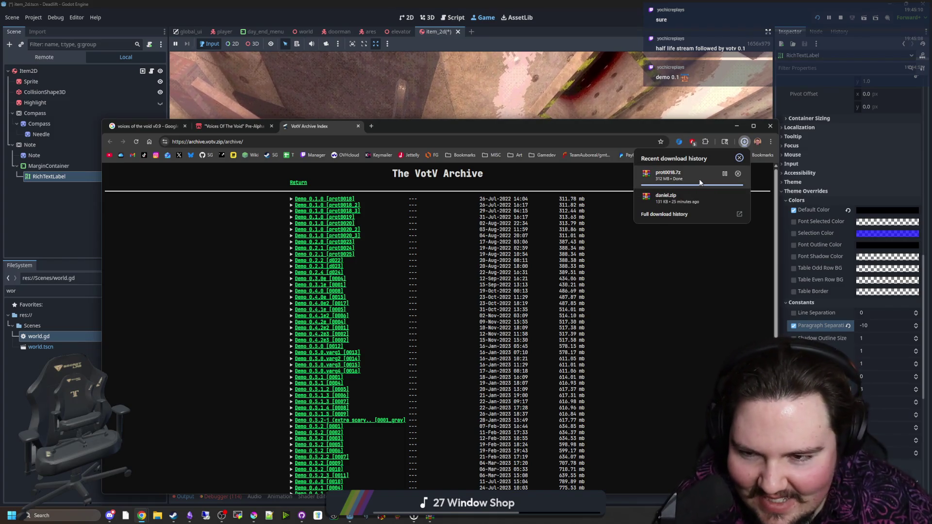
scroll(458, 267, down, 5)
scroll(458, 266, up, 5)
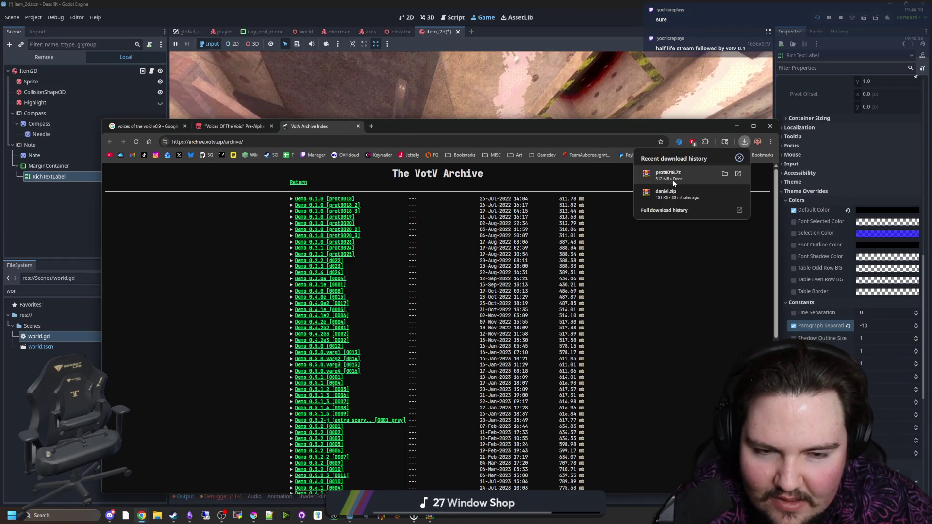
Run VotV.exe from prot0018.7z's prot0018/WindowsNoEditor folder in WinRAR, allowing it past SmartScreen.
click(725, 174)
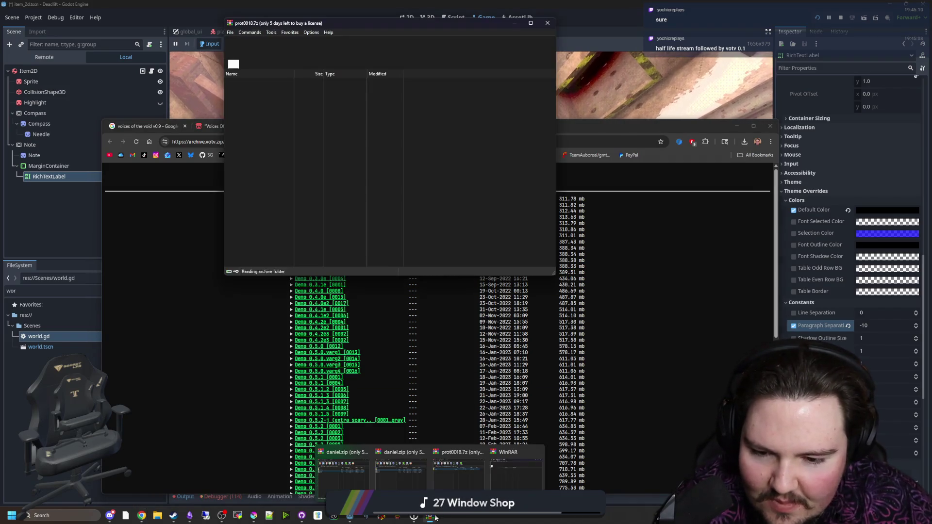
double_click(237, 88)
double_click(243, 89)
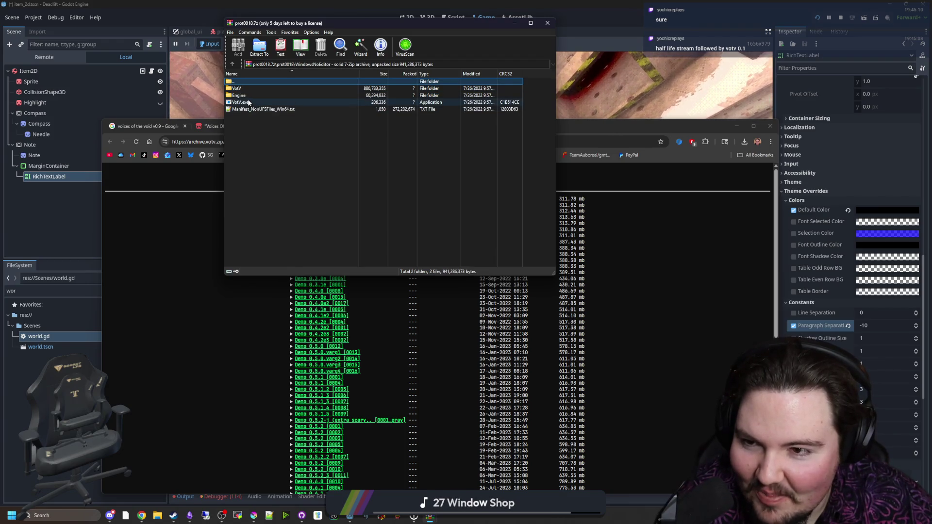
double_click(248, 102)
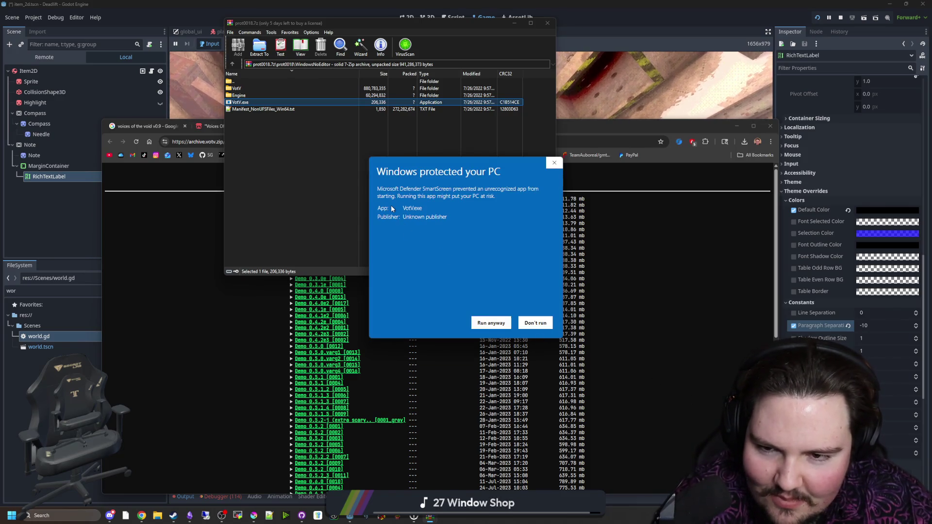
click(488, 323)
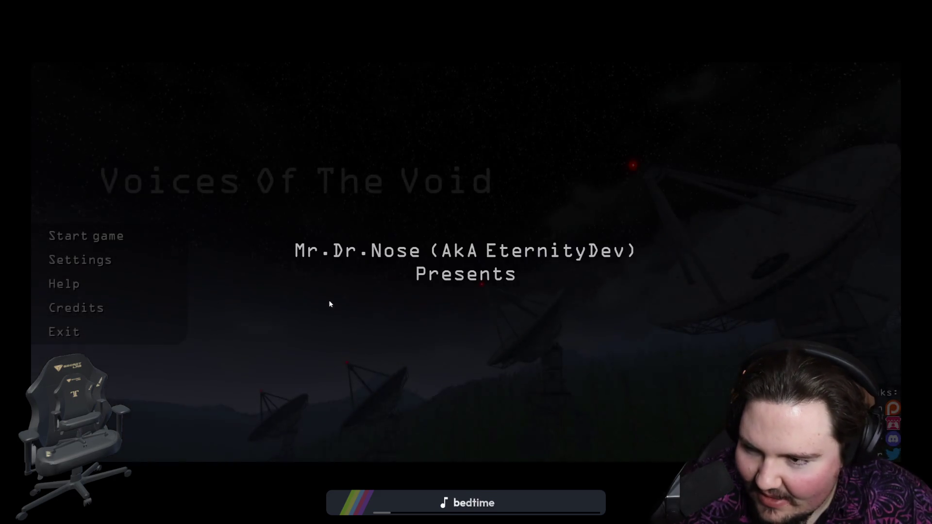
Check the game's Audio settings and return to the main menu.
click(80, 261)
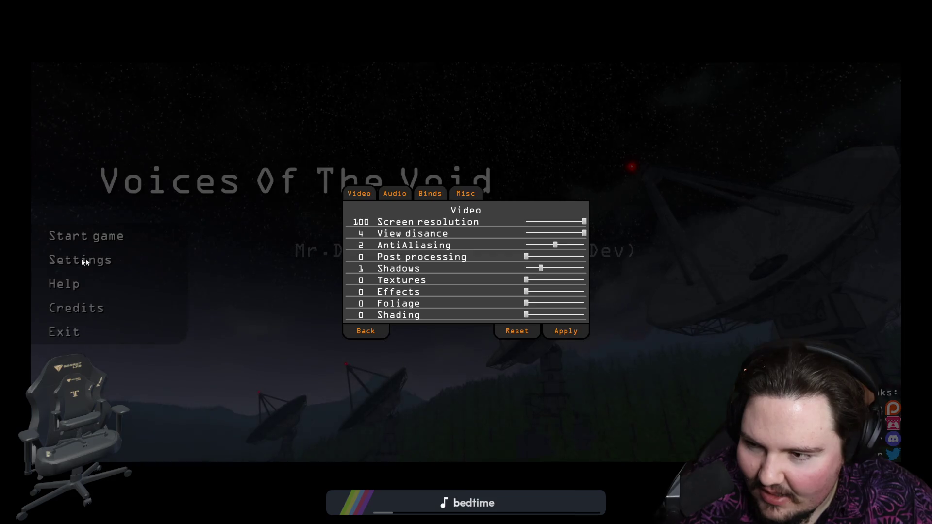
click(406, 195)
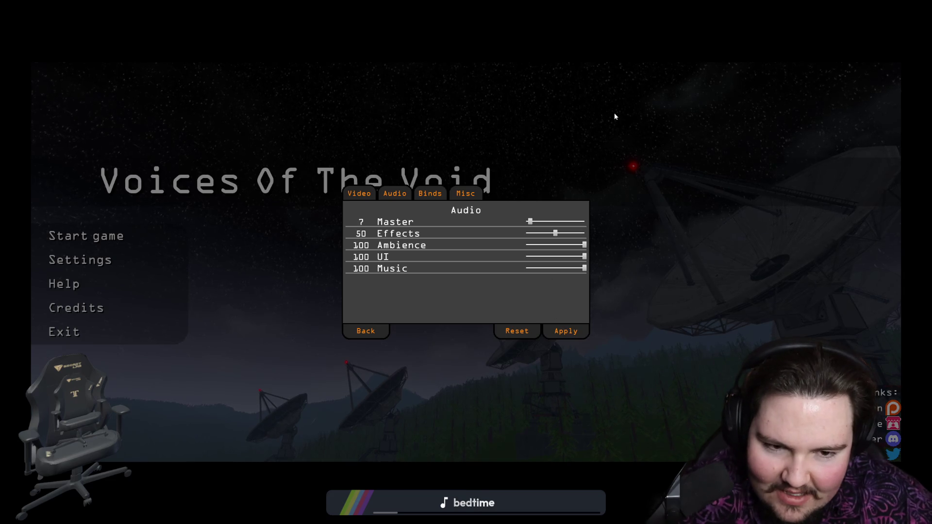
click(371, 331)
Start a new game without the tutorial on a new save slot named bob.
click(99, 238)
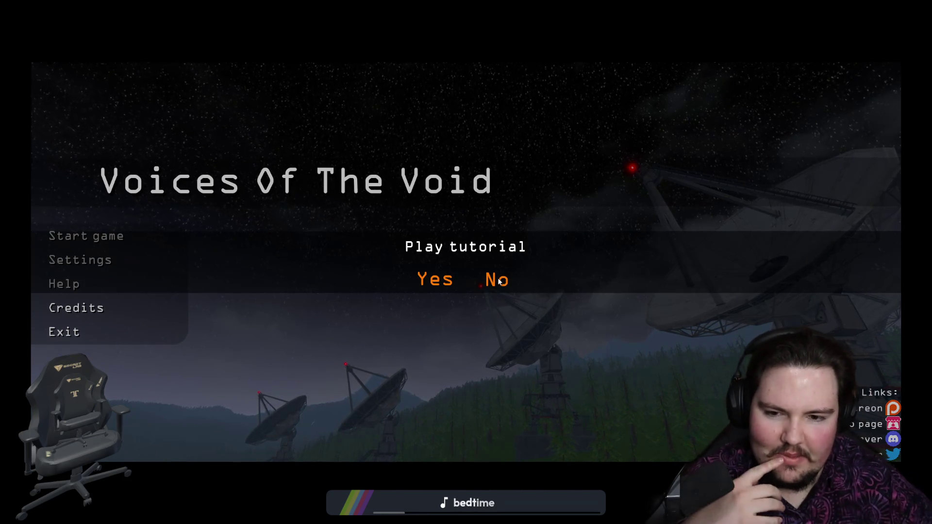
click(499, 281)
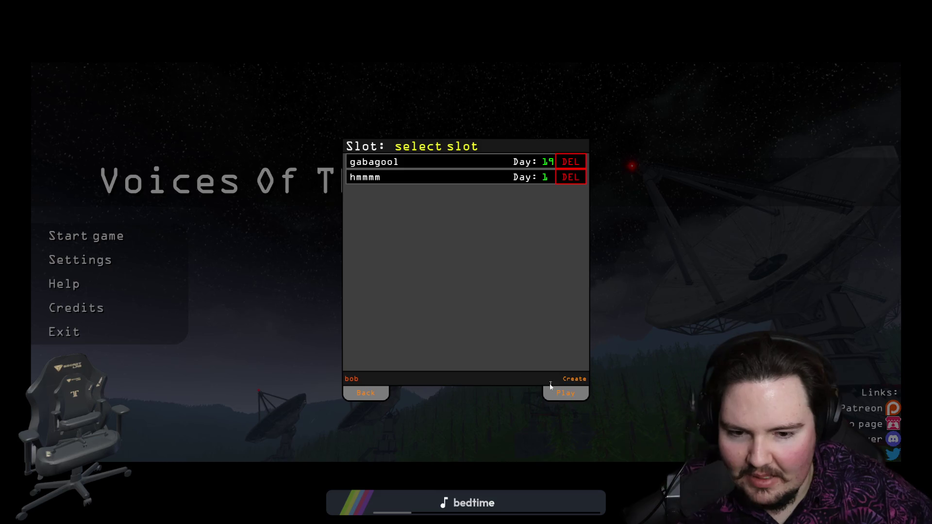
click(575, 379)
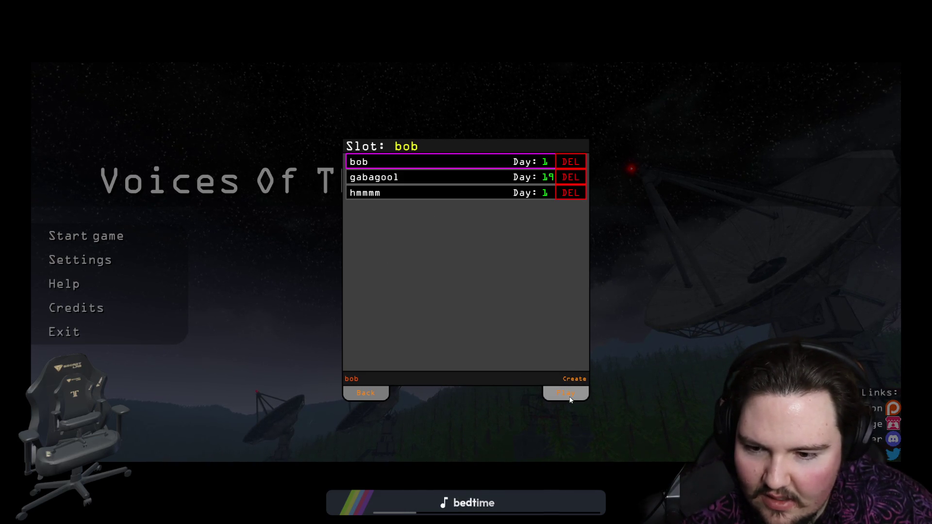
click(565, 393)
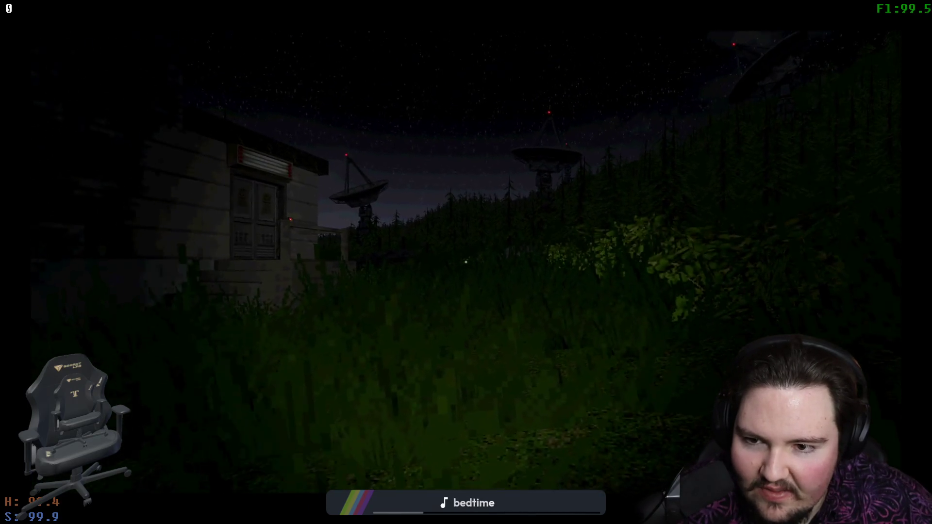
Walk past the river bank to the base and unlock the door keypad.
key(w)
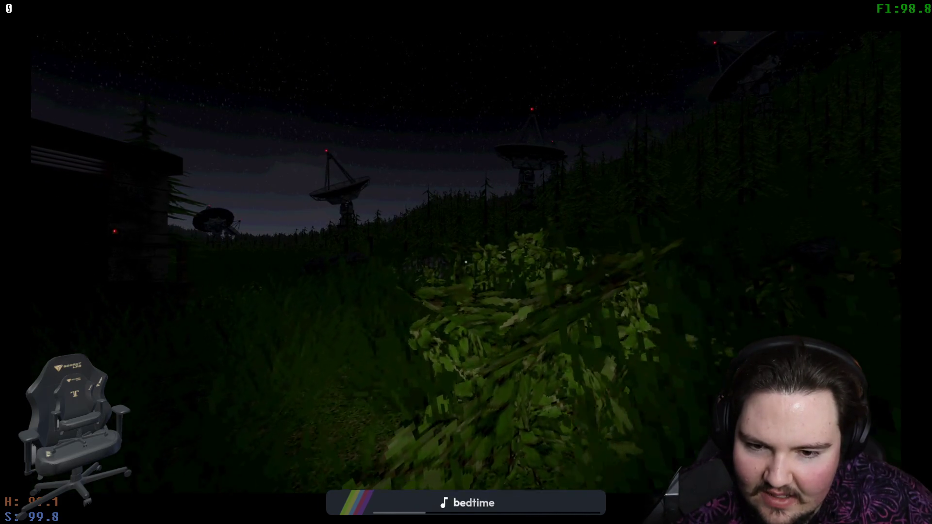
key(w)
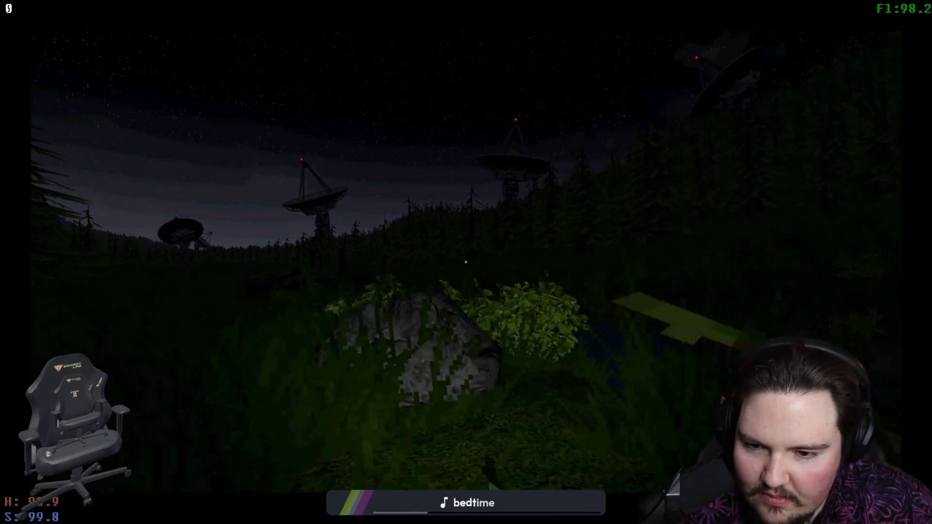
key(w)
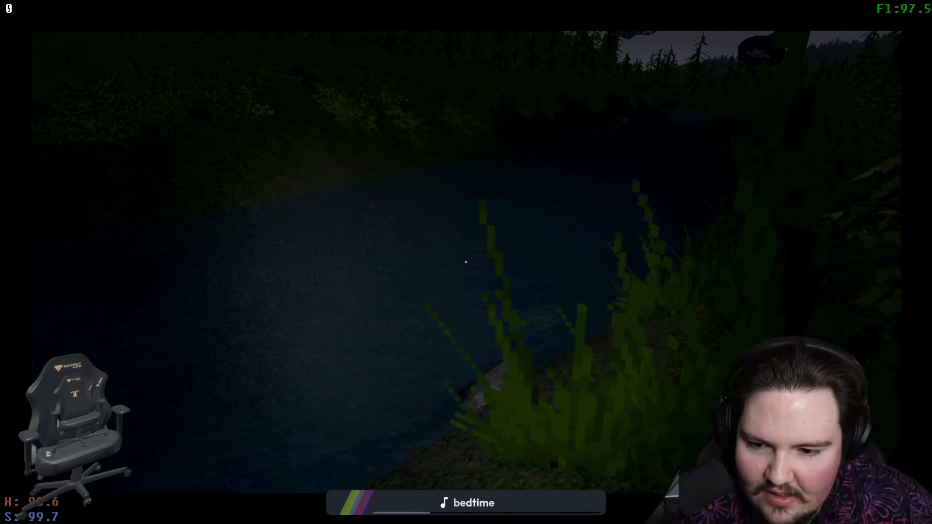
key(w)
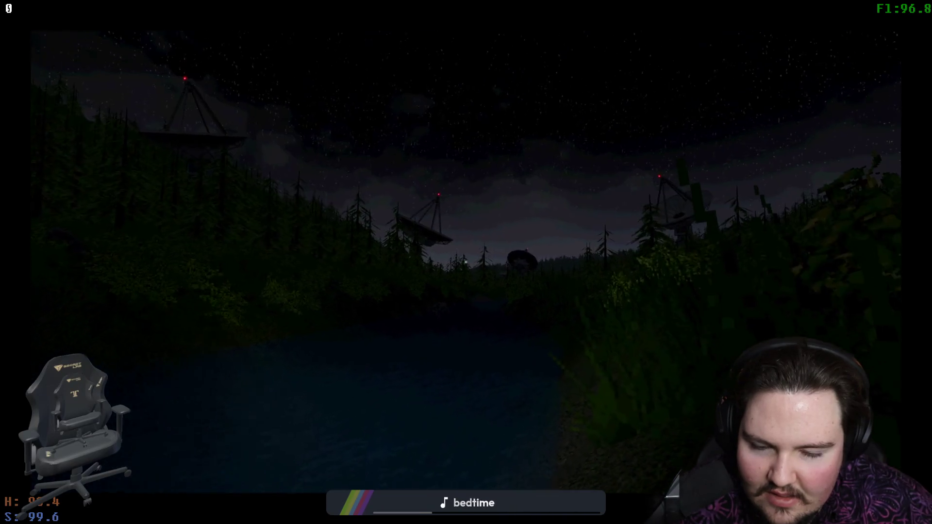
key(w)
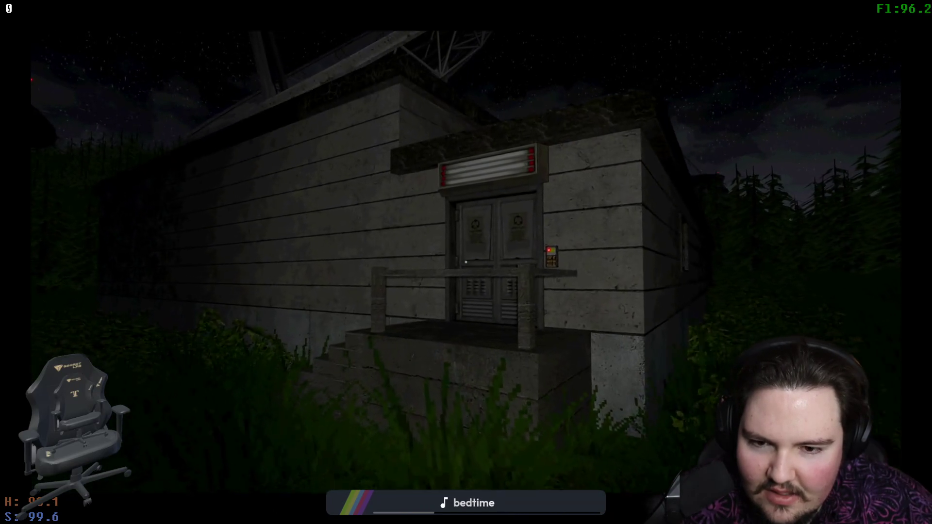
key(w)
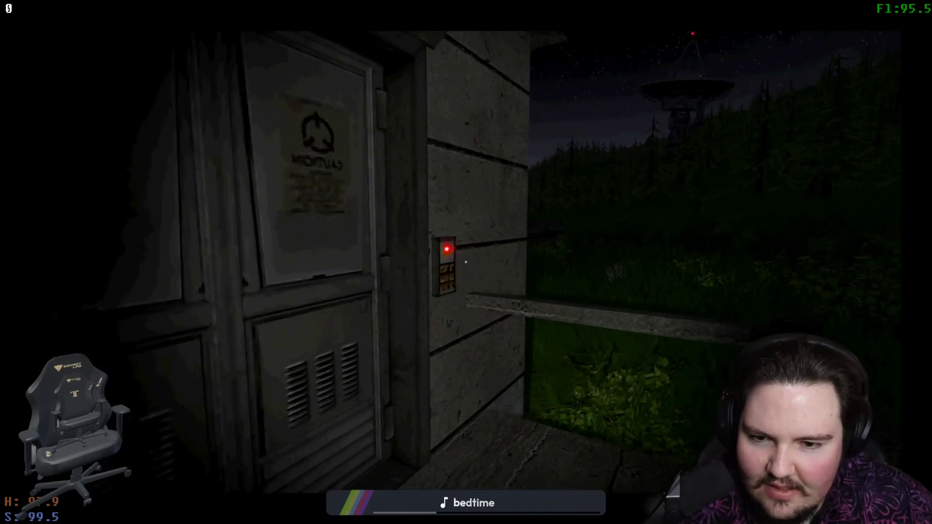
key(w)
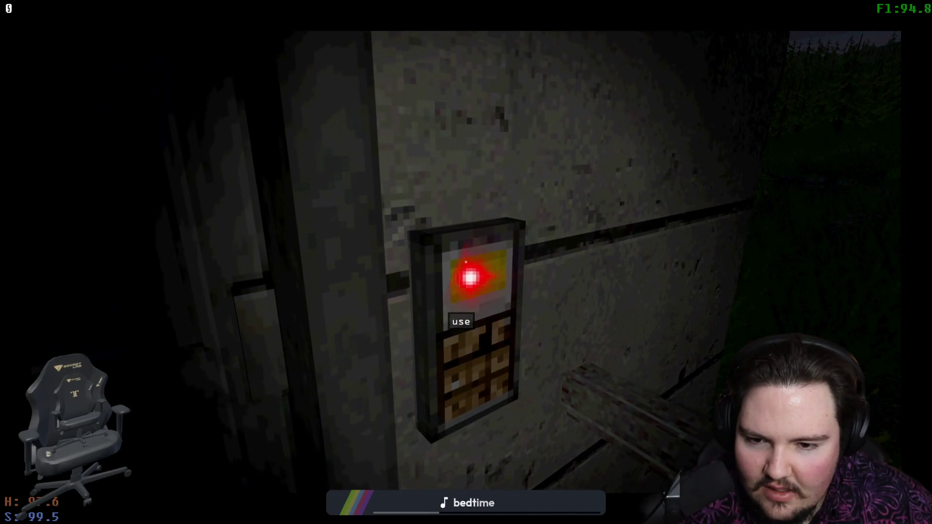
key(e)
key(s)
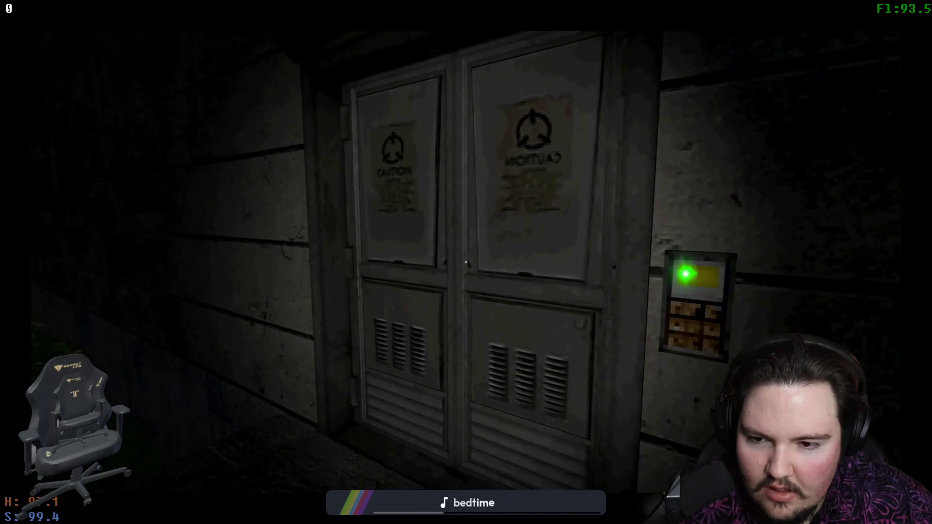
Open the door and explore past the crates and microwave table to the console platform.
key(e)
key(w)
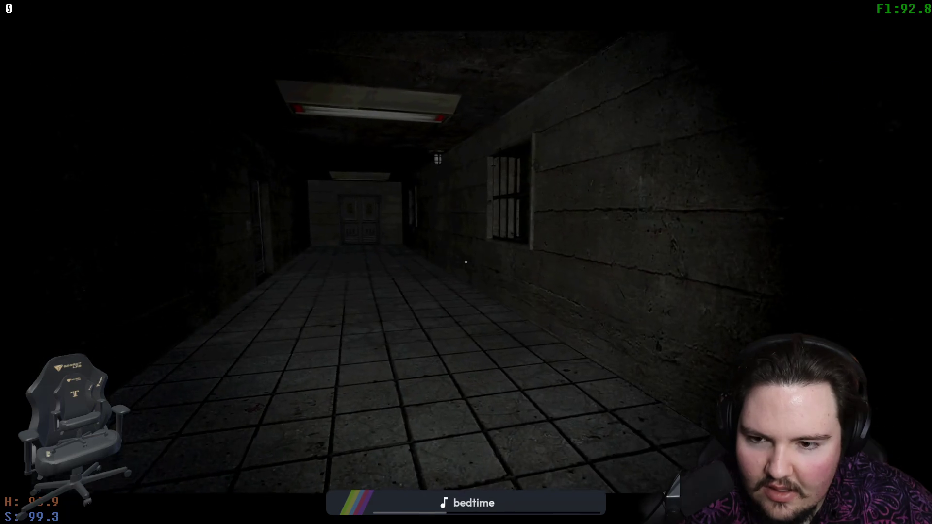
mouse_move(465, 262)
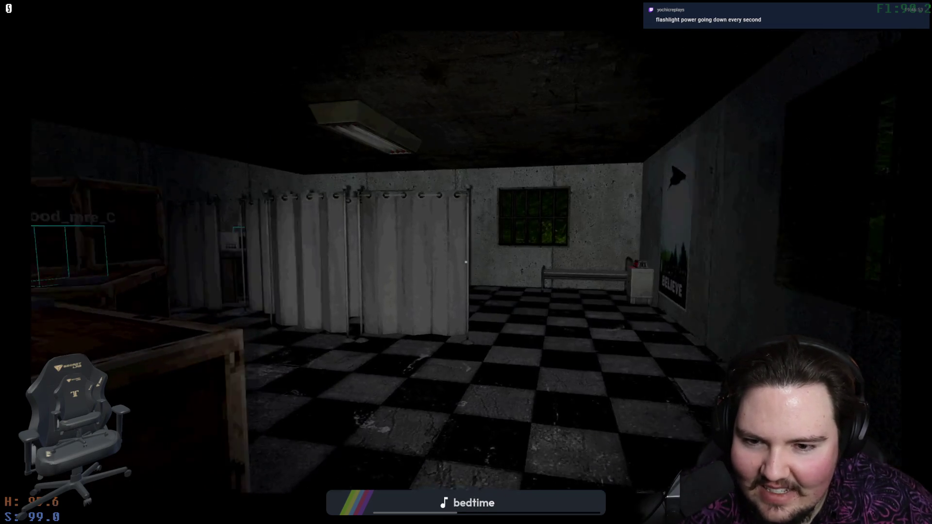
key(w)
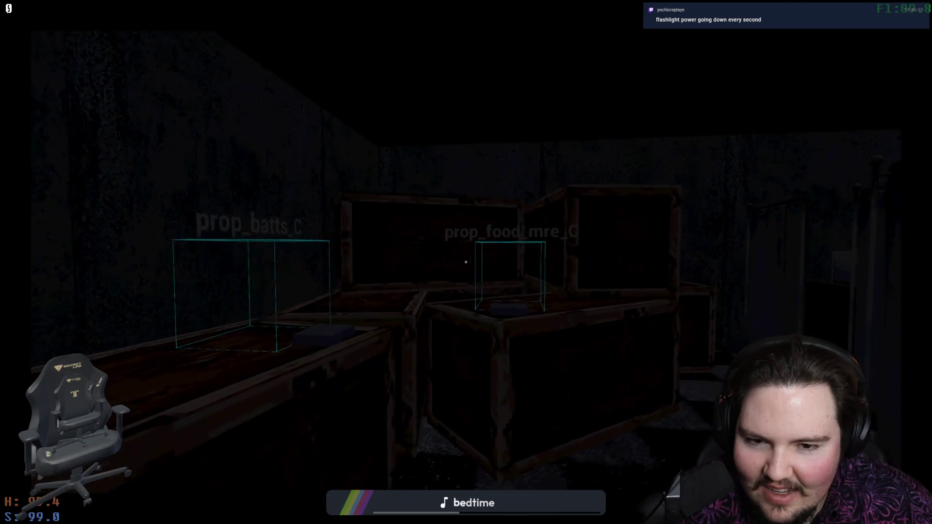
key(s)
key(s)
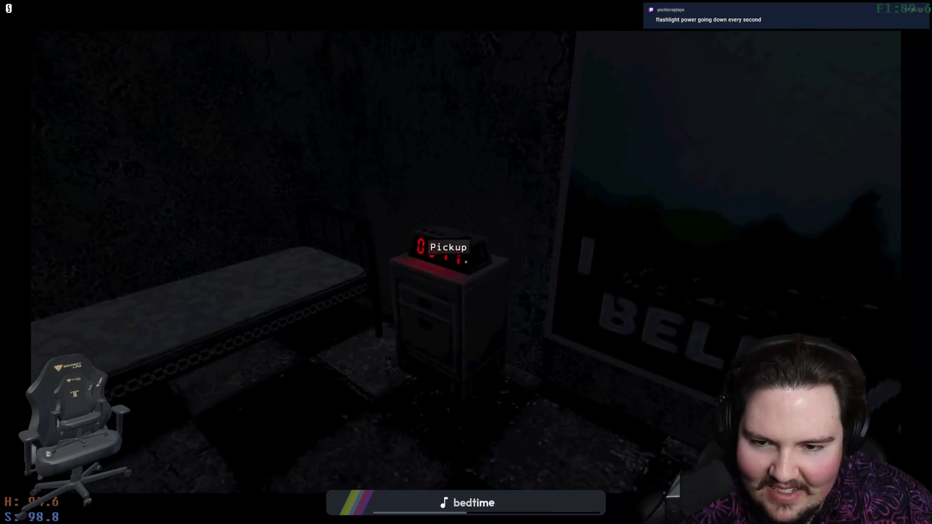
key(w)
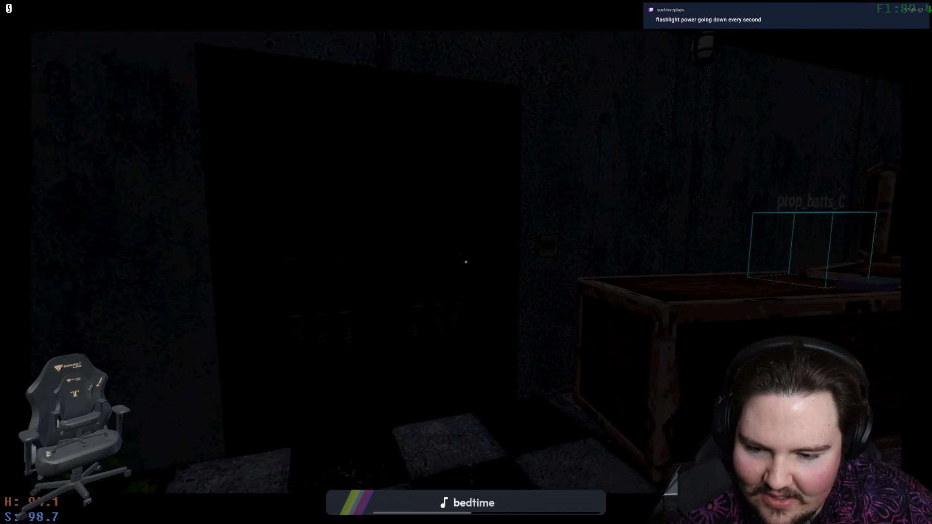
key(f)
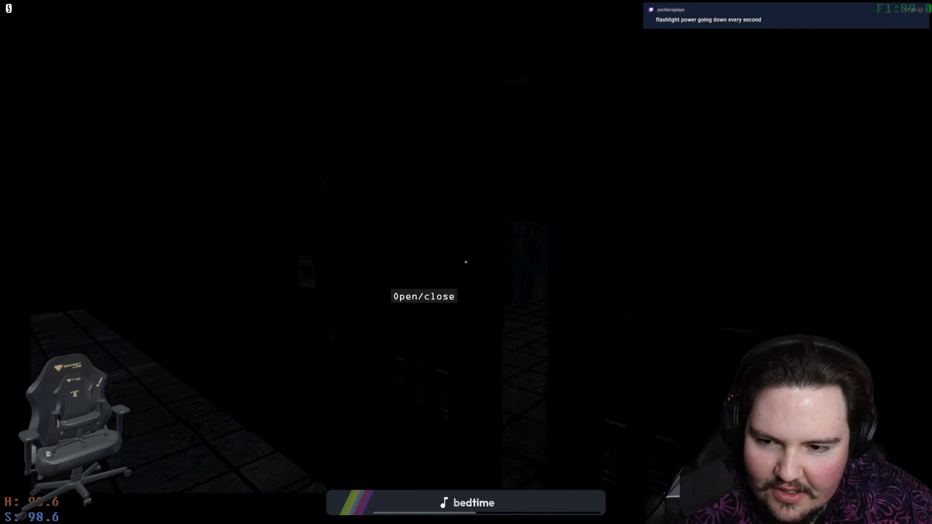
key(w)
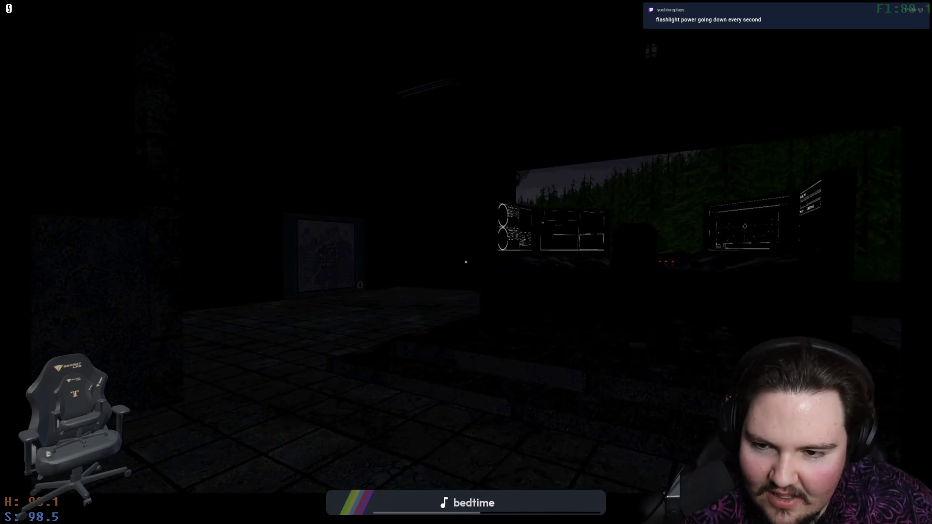
mouse_move(465, 262)
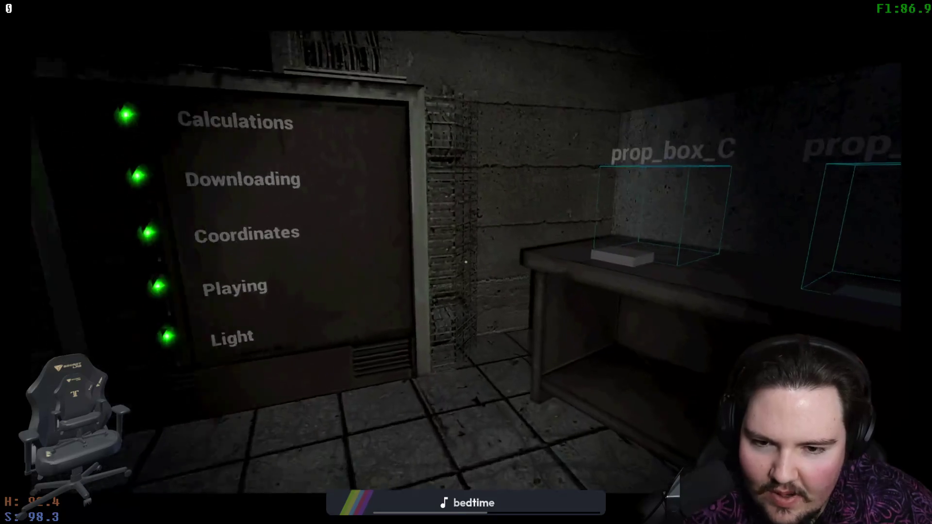
Walk past the status panel, radar console and map panel into the server-rack corridor.
key(w)
key(s)
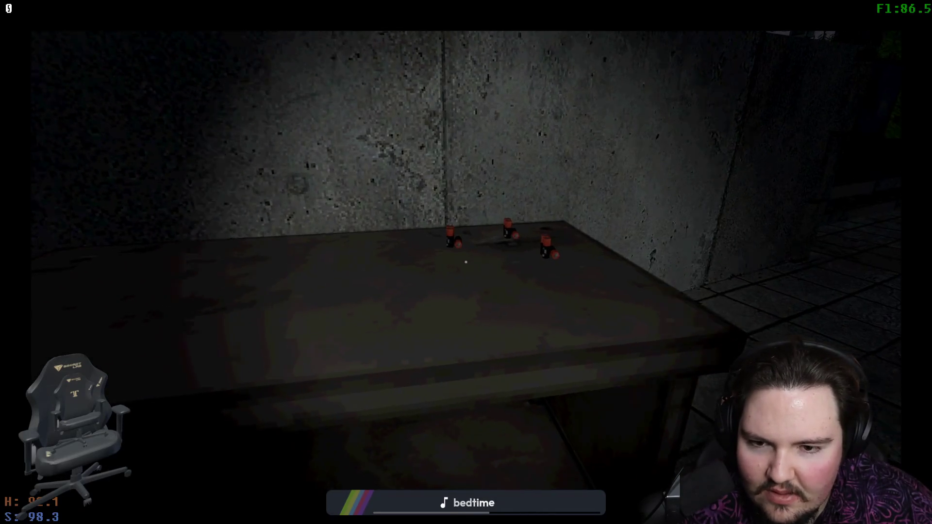
key(w)
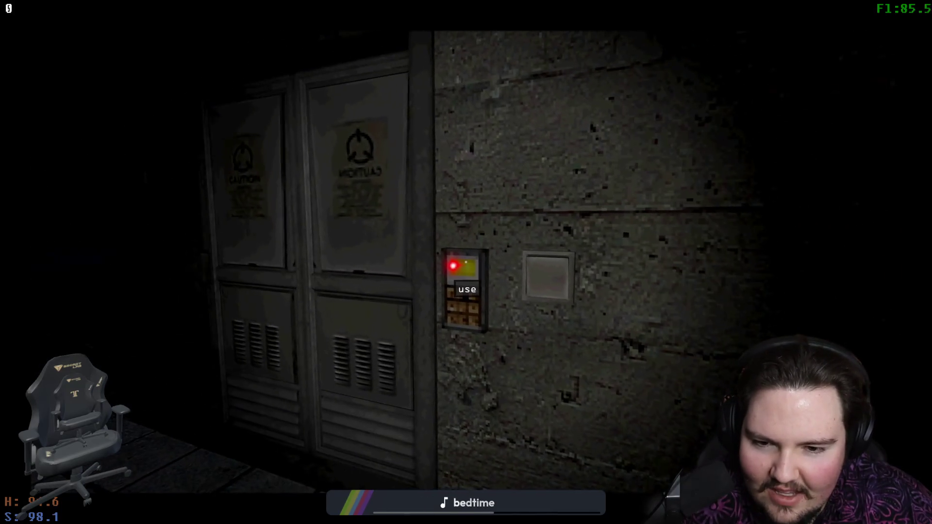
key(w)
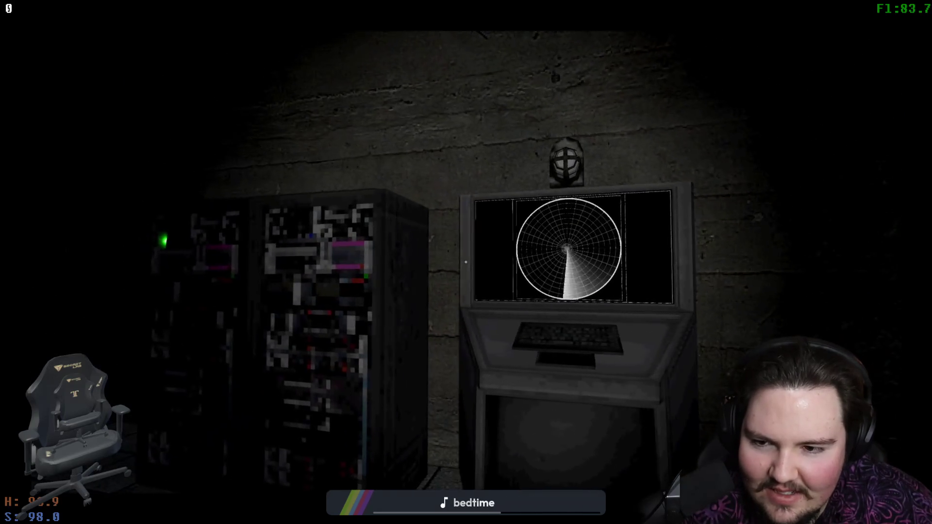
key(w)
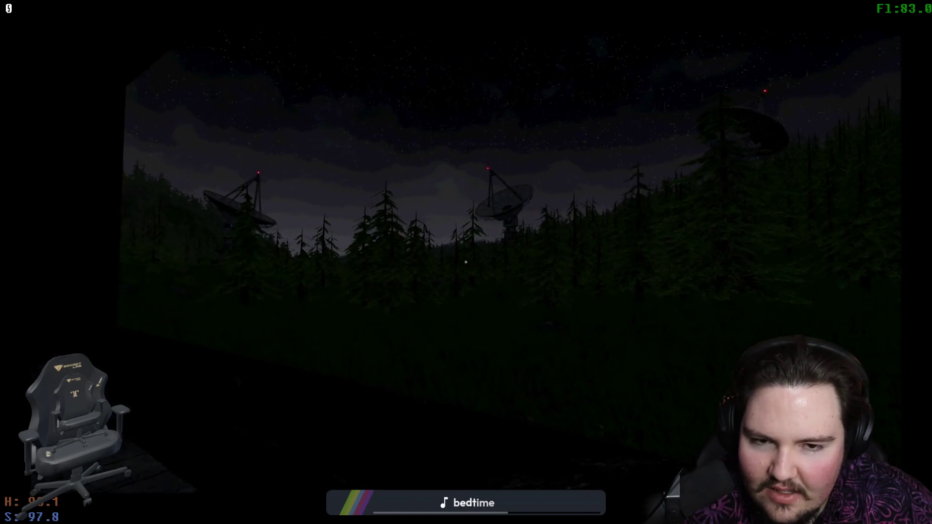
key(w)
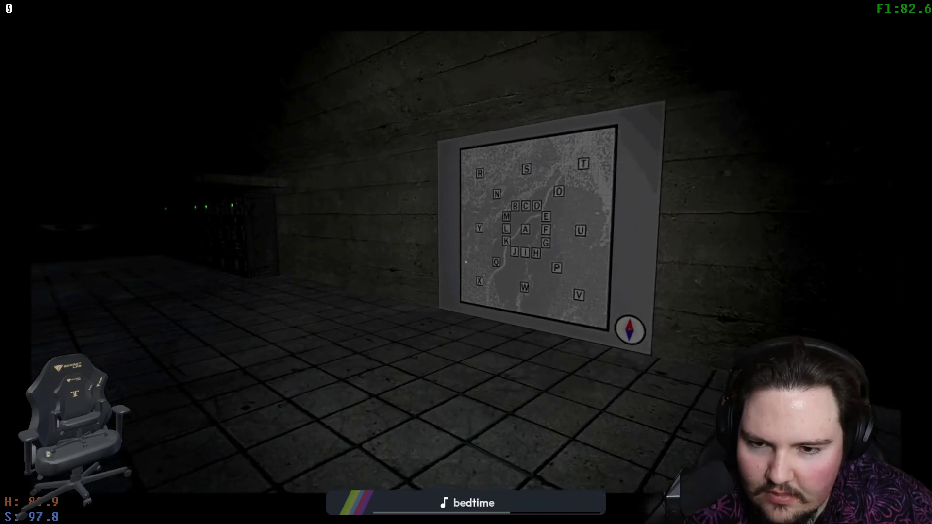
key(w)
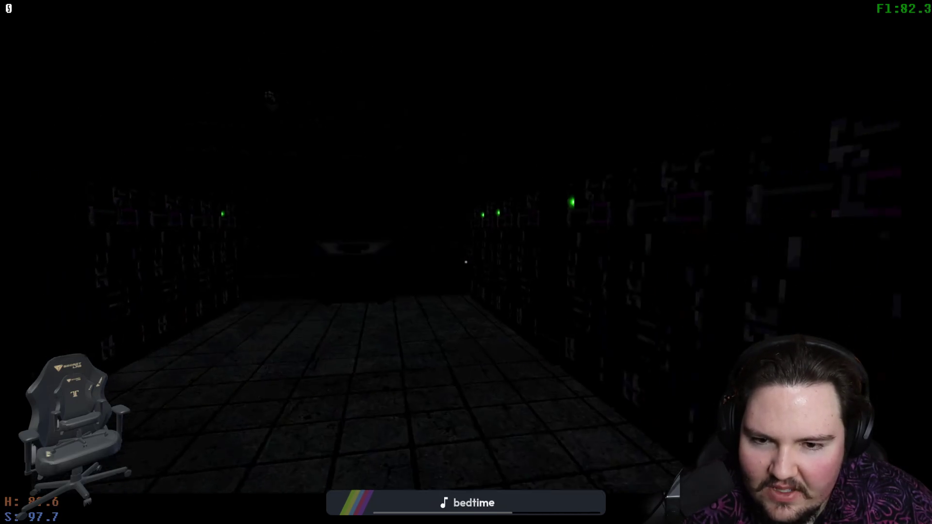
key(w)
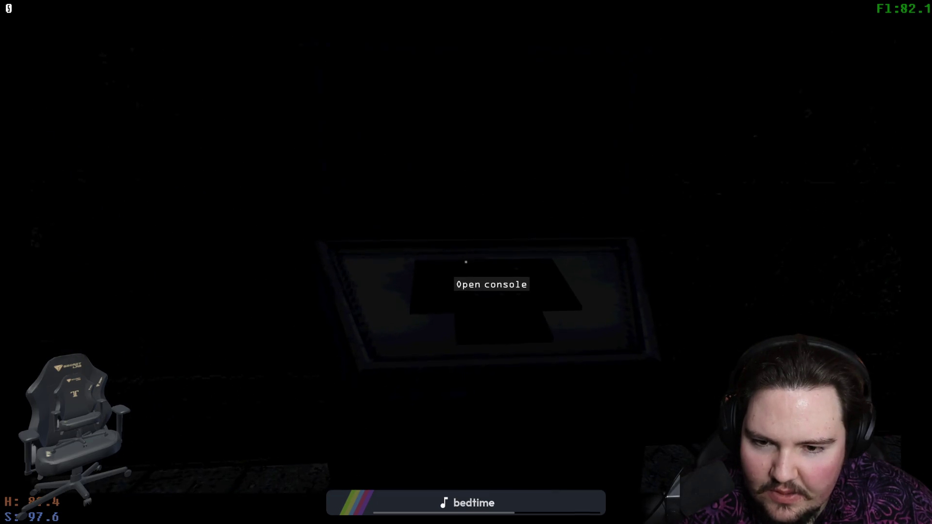
Briefly open a console screen, then mount the ATV with Alt+E and ride out of the garage.
click(465, 262)
key(Escape)
mouse_move(465, 262)
key(w)
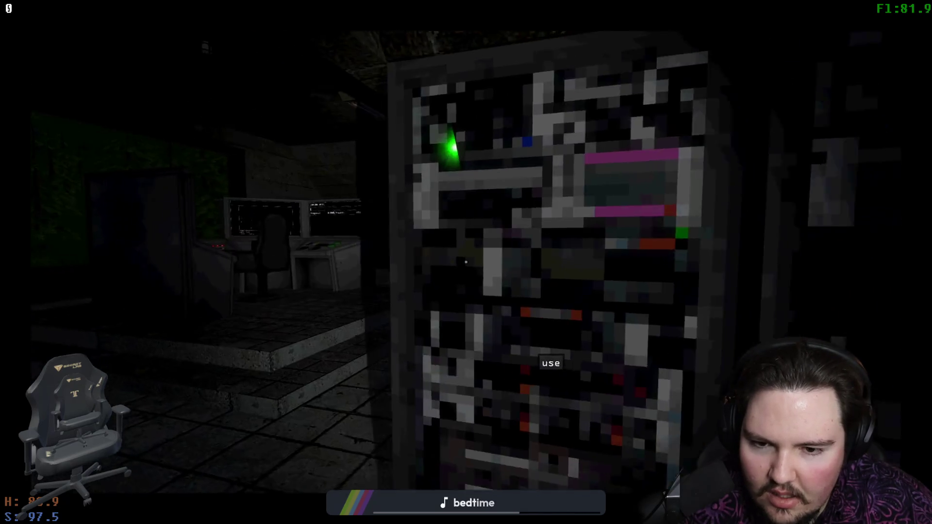
key(w)
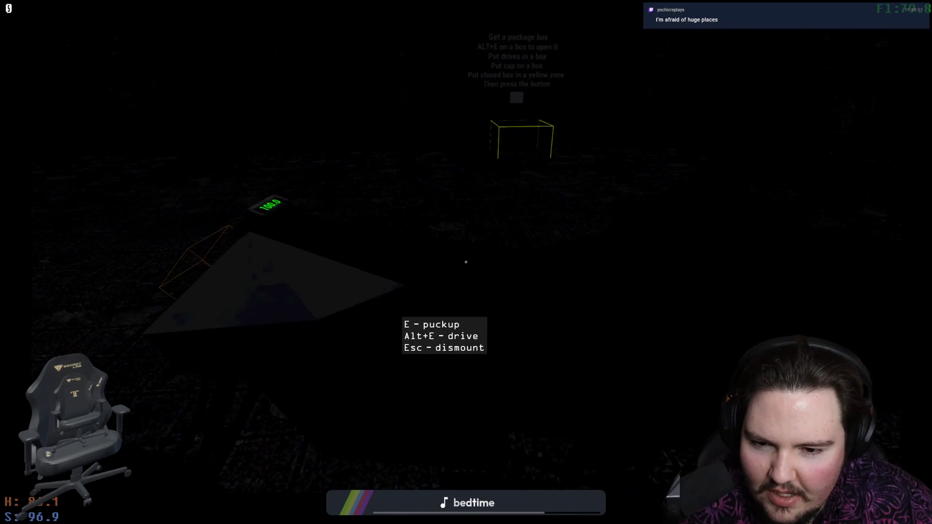
key(alt+e)
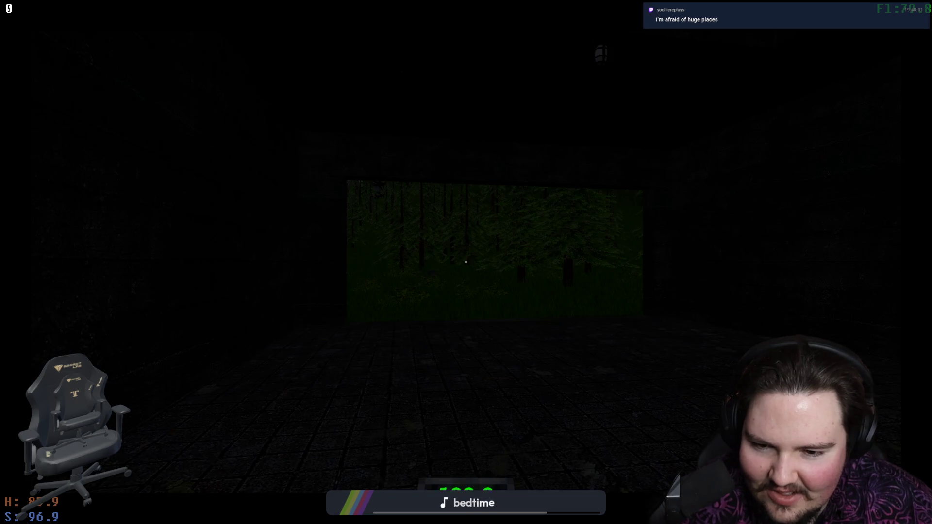
key(w)
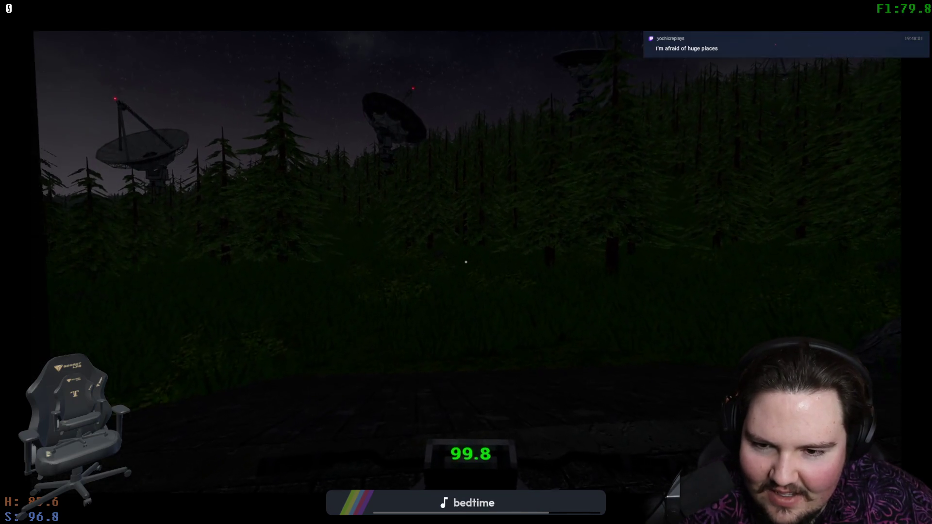
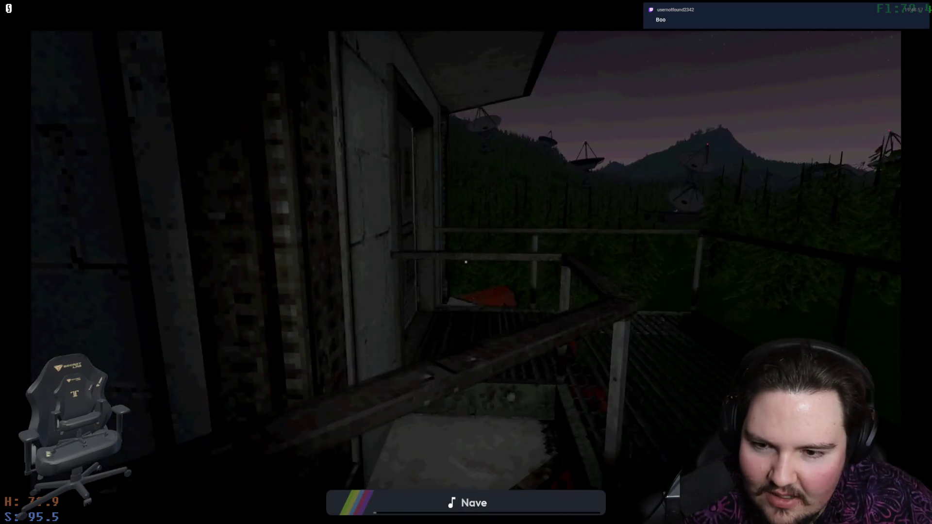
Enter the checkered room and run sv.ping on the terminal console to ping every server.
click(465, 262)
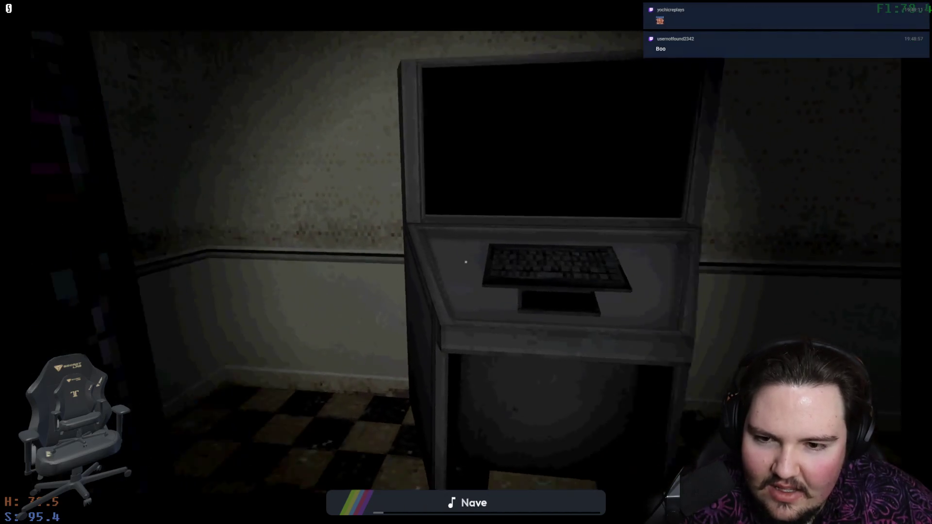
click(465, 262)
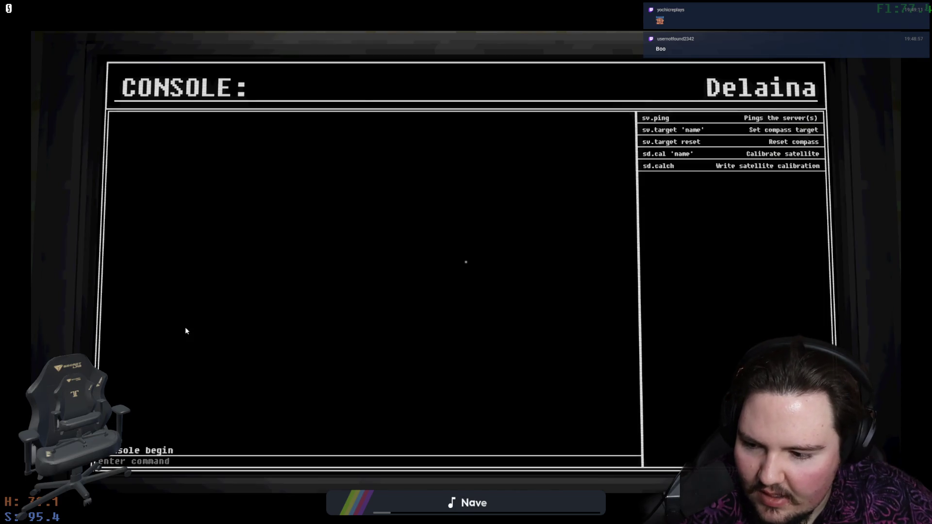
key(Escape)
click(465, 262)
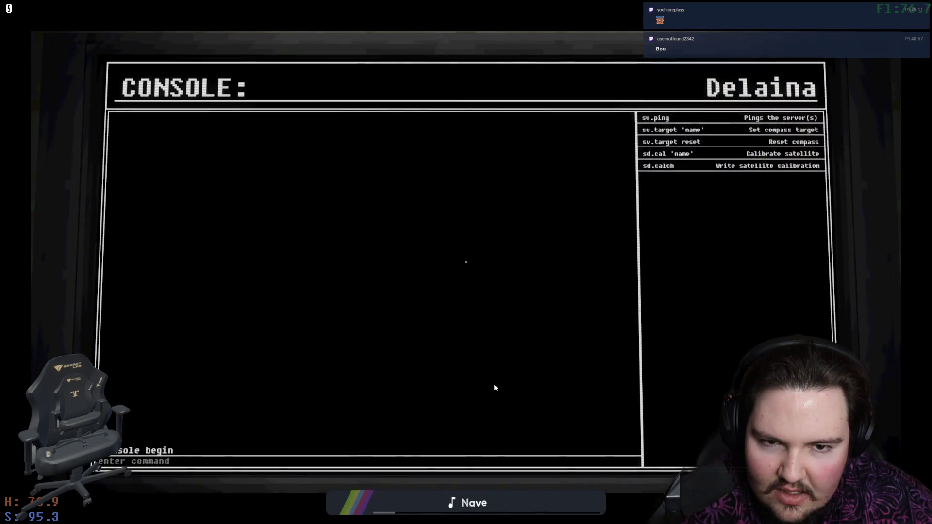
text(sv.)
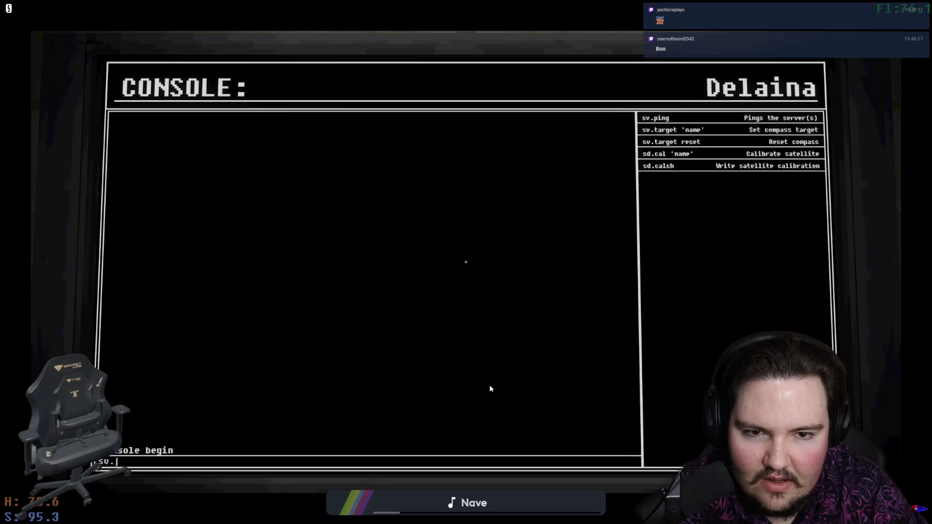
text(ping)
key(Return)
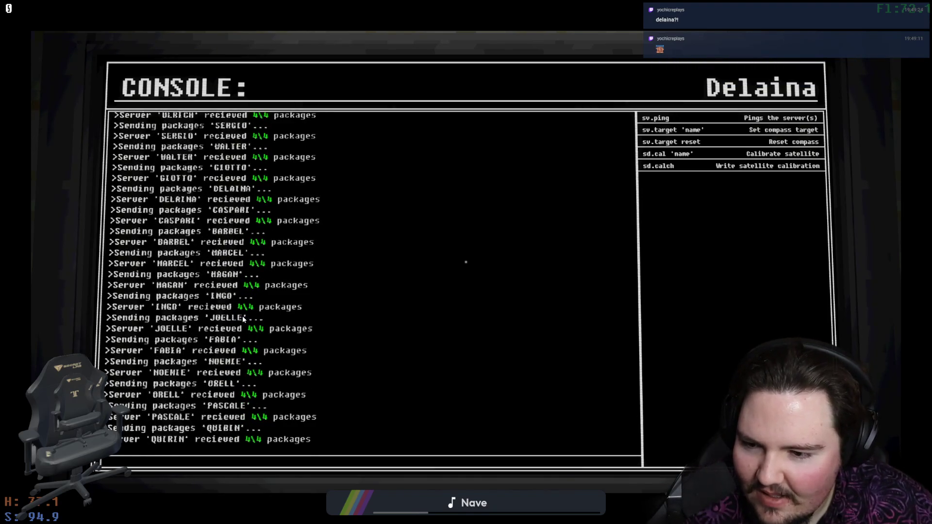
key(Escape)
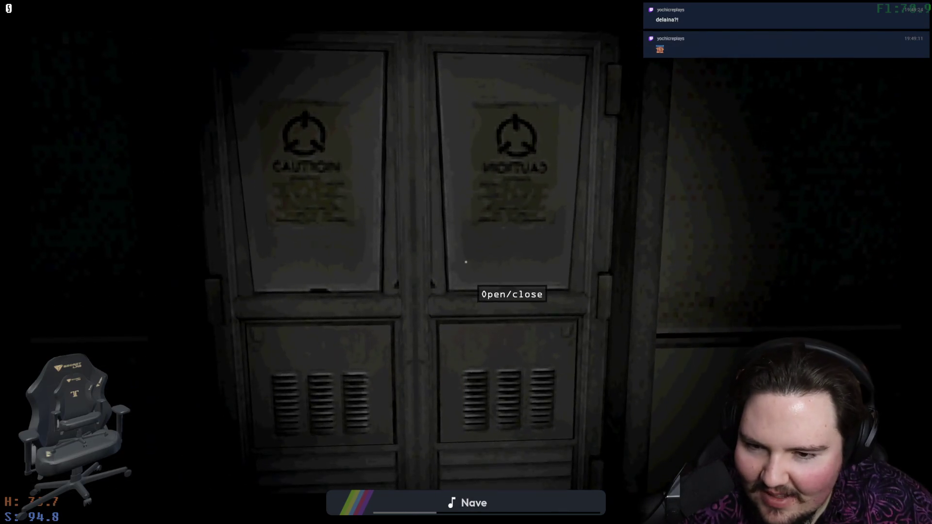
click(465, 262)
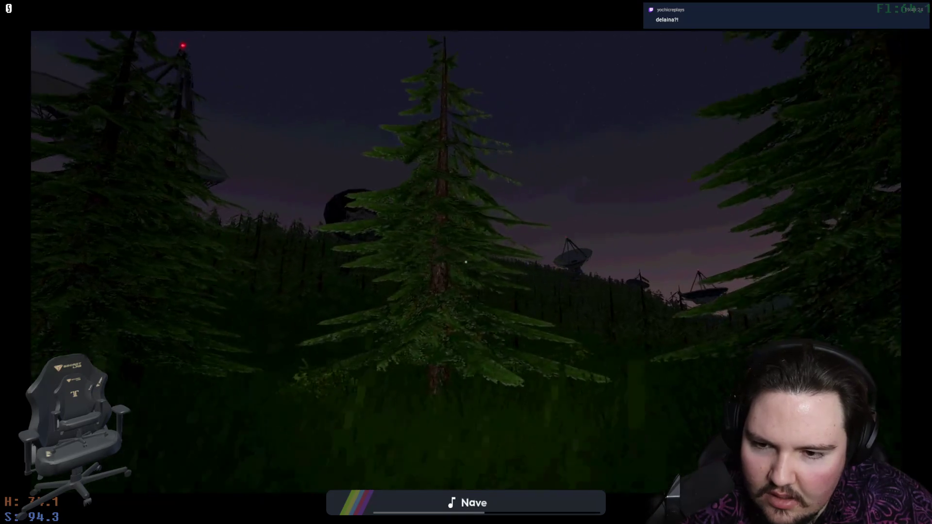
Pause Voices of the Void and quit the session to the main menu.
key(Escape)
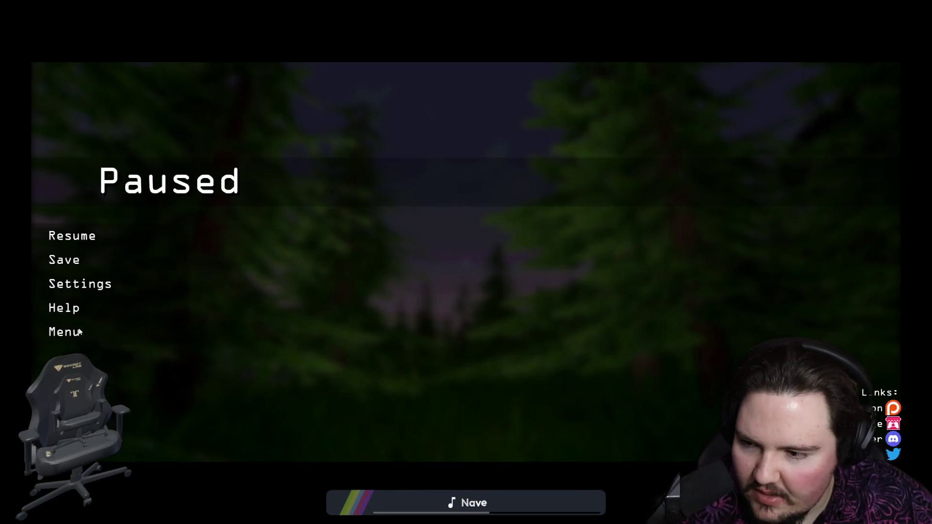
click(62, 333)
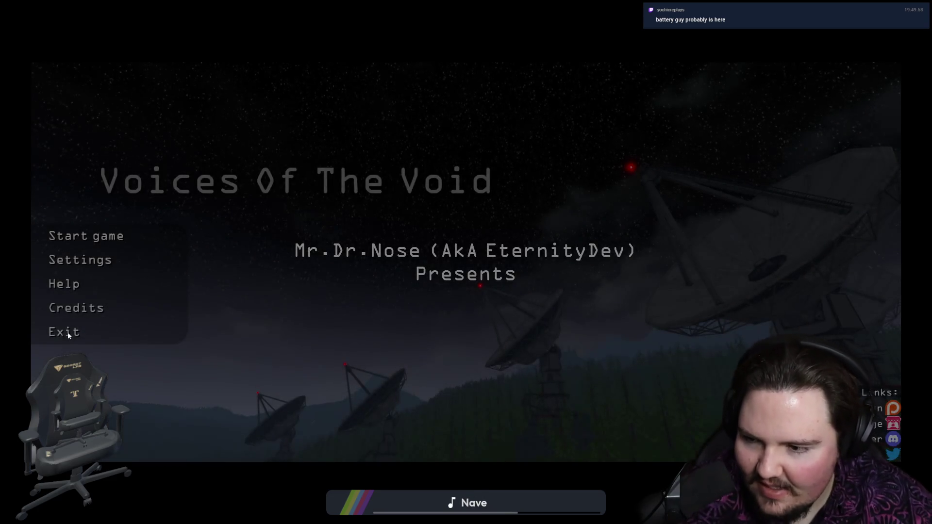
Exit Voices of the Void to the desktop and close the 7-Zip archive window.
click(68, 332)
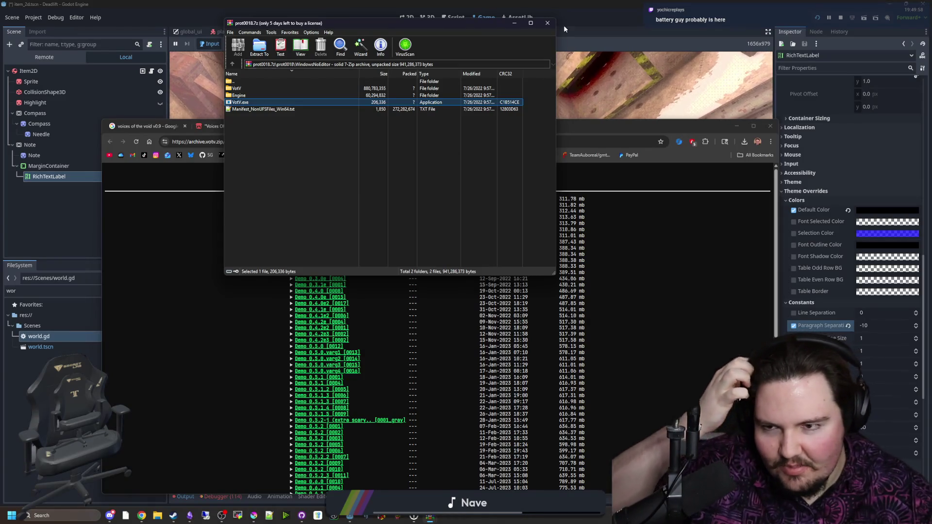
click(547, 23)
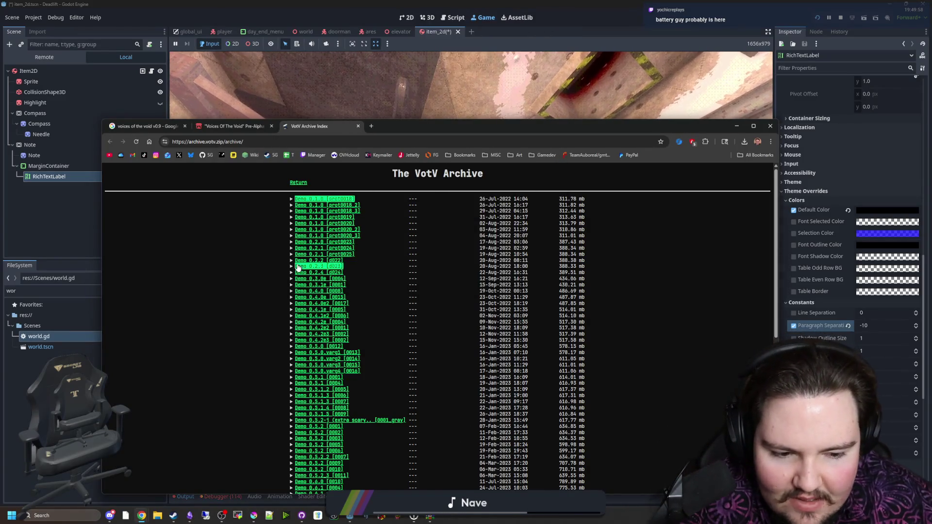
scroll(246, 262, down, 6)
scroll(248, 262, up, 10)
Move the browser aside and close its Google search and itch.io tabs.
mouse_move(410, 126)
mouse_down()
mouse_move(441, 389)
mouse_move(455, 270)
mouse_up()
click(194, 267)
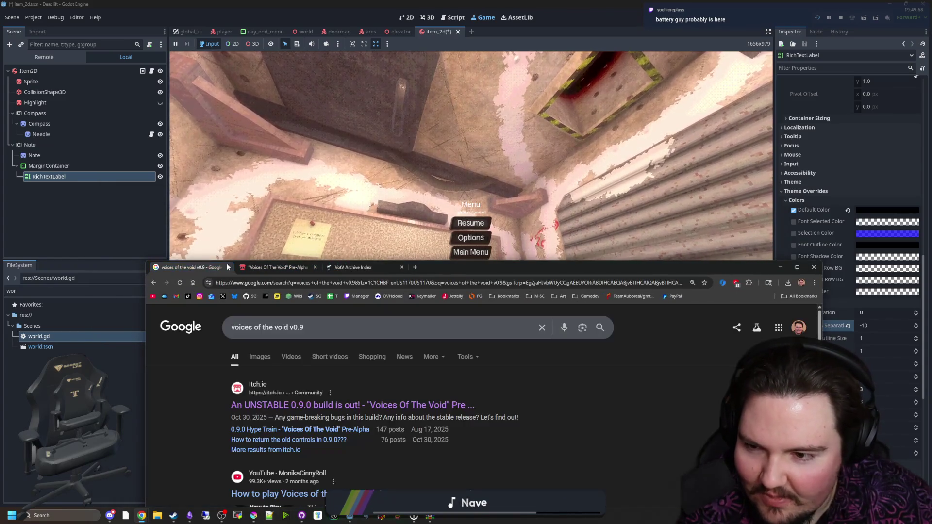
click(229, 267)
click(229, 268)
click(228, 267)
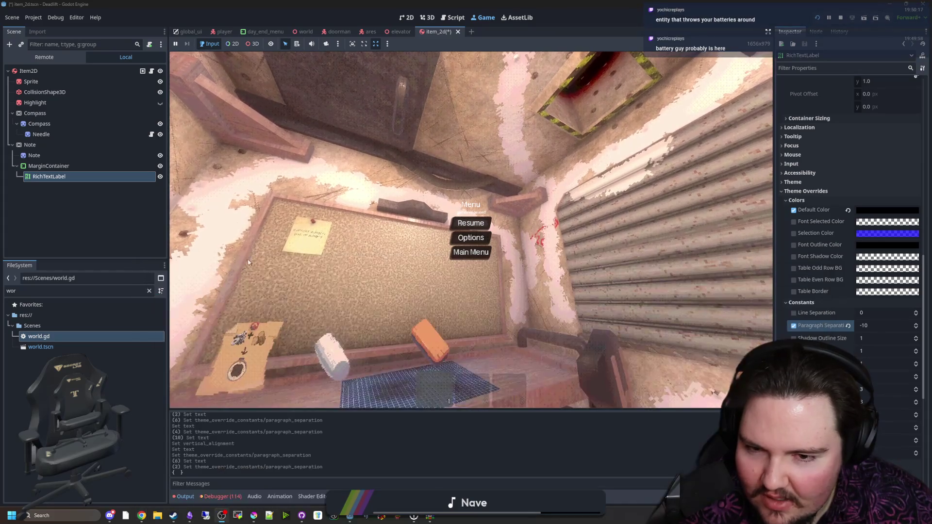
Pause the running Godot game and bring GitHub Desktop to the front.
click(471, 223)
key(Escape)
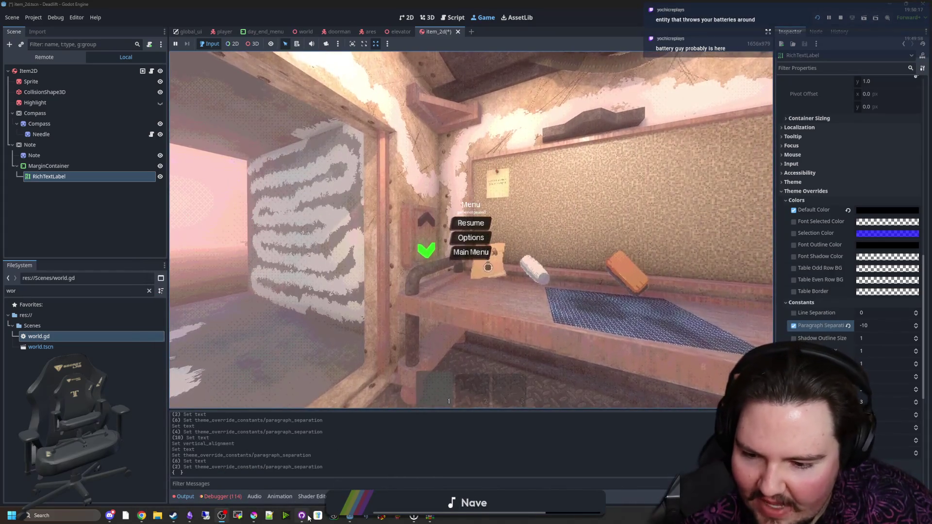
click(301, 515)
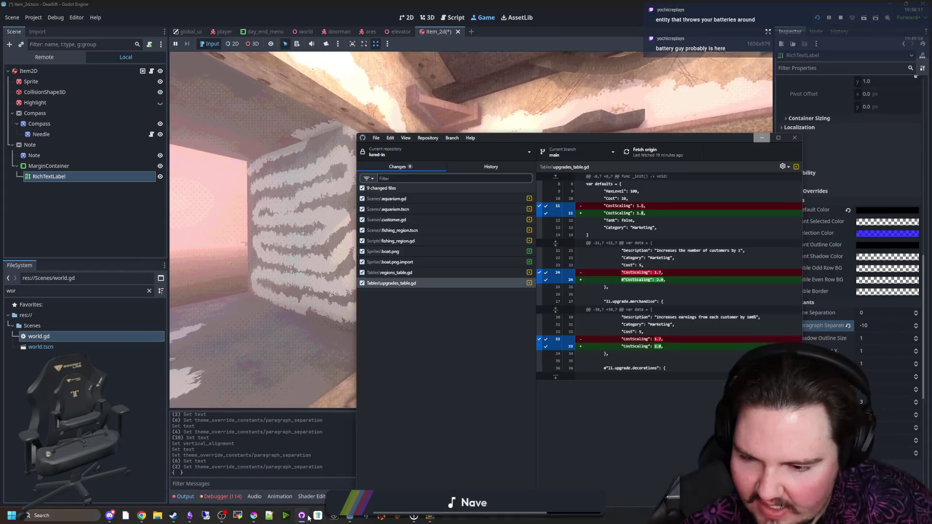
Switch GitHub Desktop to the maze-game repository and show its History.
click(476, 170)
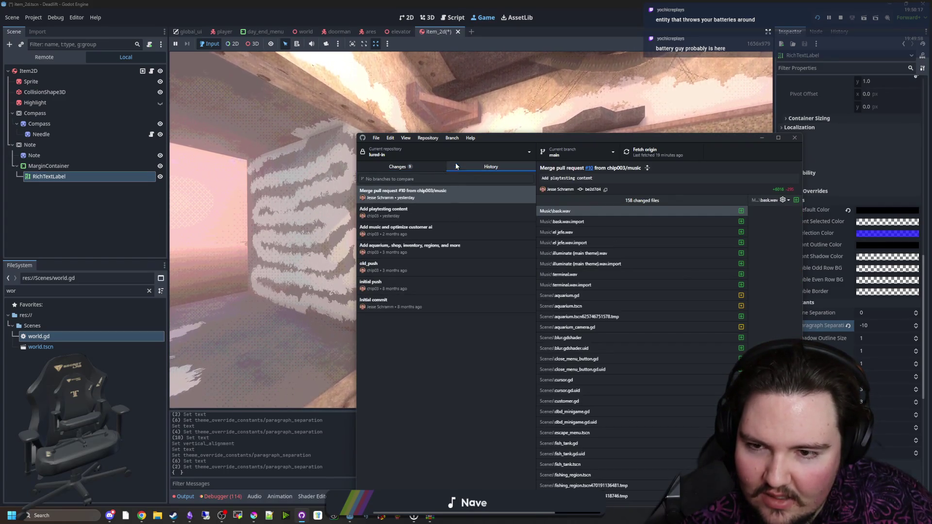
click(461, 153)
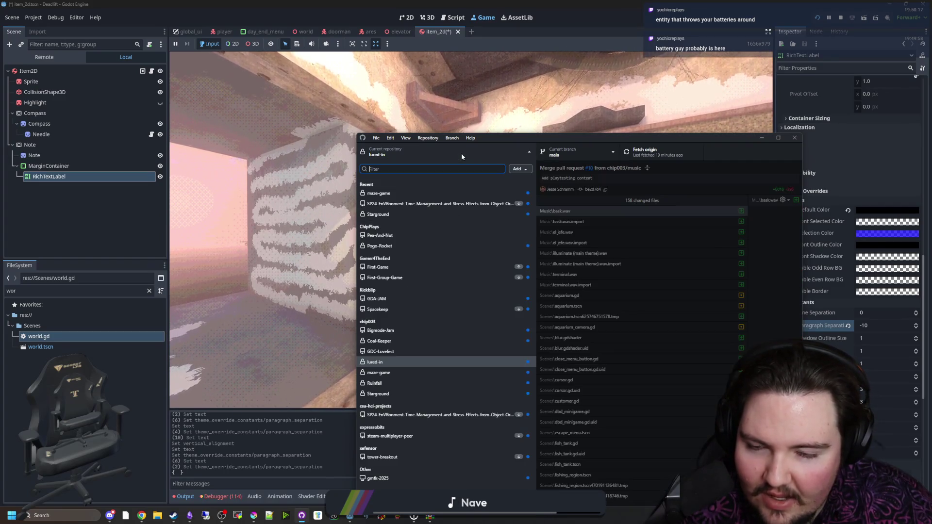
click(389, 372)
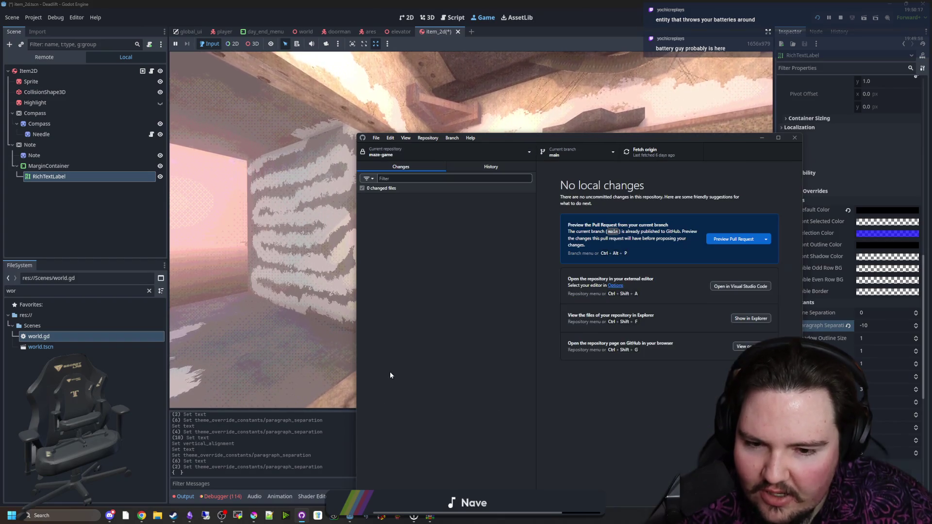
click(491, 167)
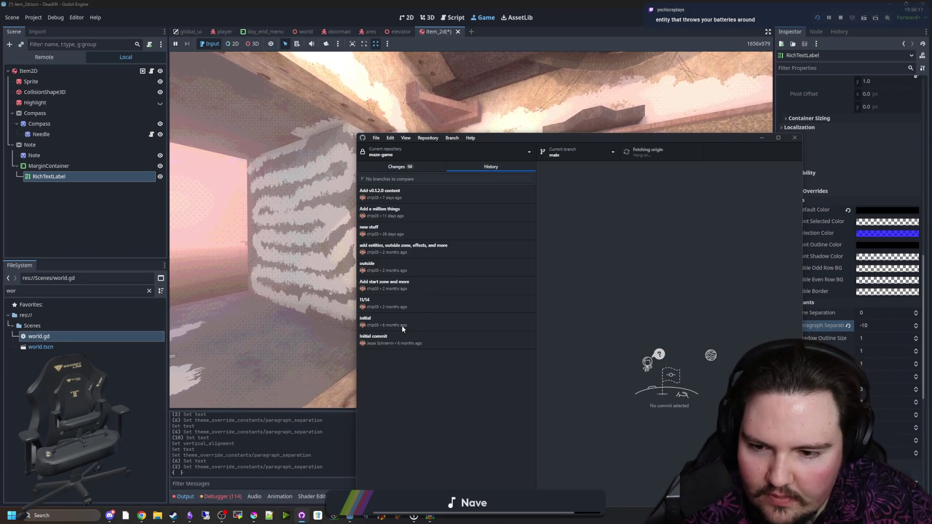
Review the initial commit's Scenes\world.tscn diff, then select the 11/14 commit.
click(406, 340)
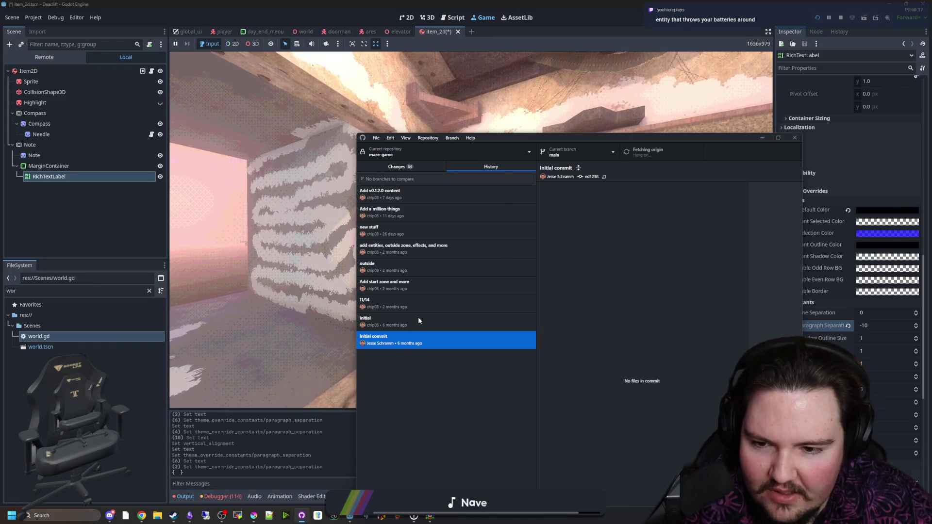
click(406, 321)
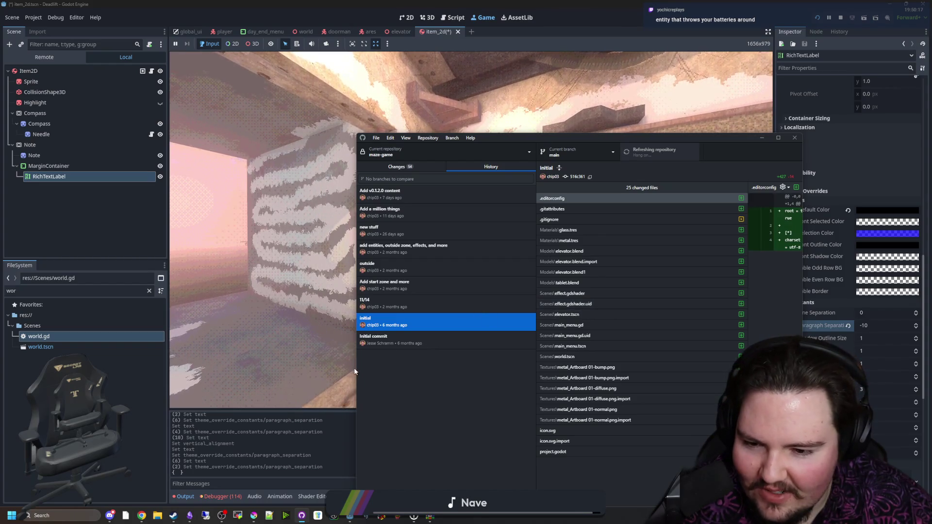
drag(357, 348, 243, 348)
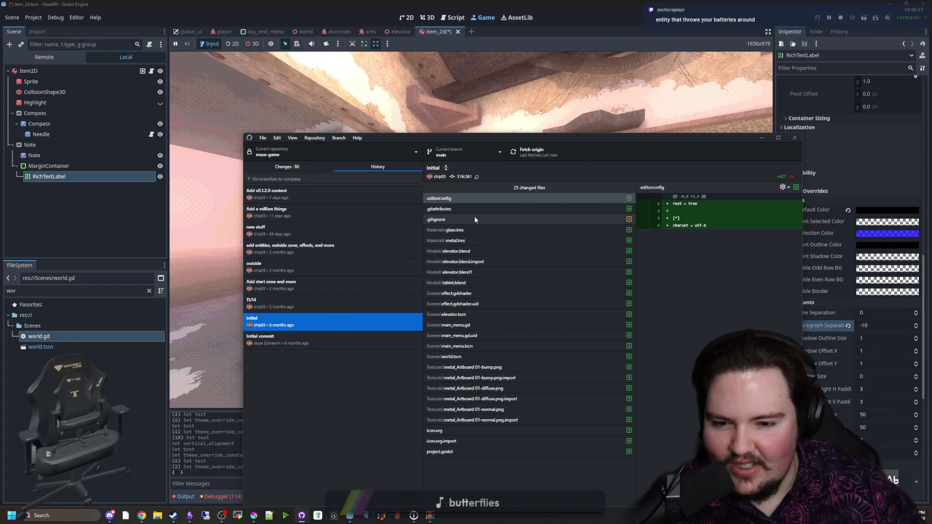
click(458, 358)
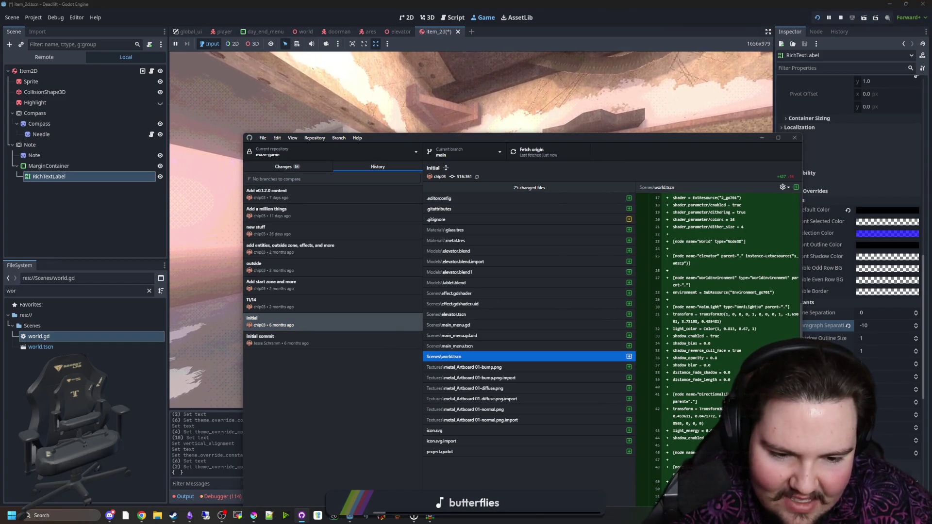
scroll(727, 320, up, 5)
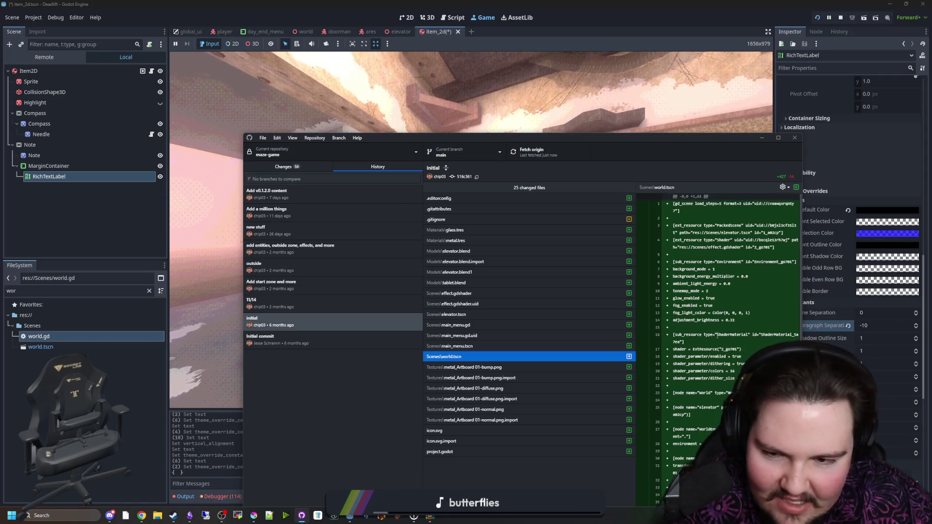
click(294, 308)
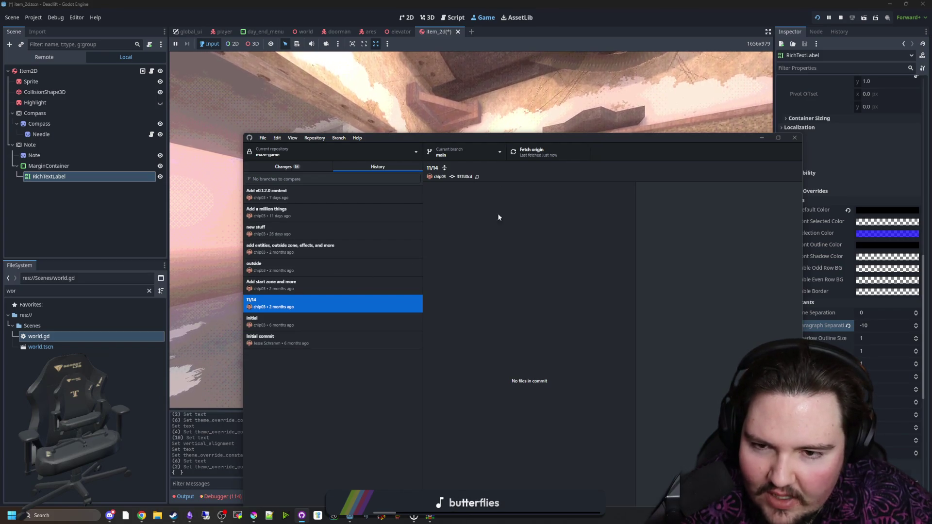
Look over the Add start zone and more and 11/14 commits, then reselect the initial commit.
click(303, 286)
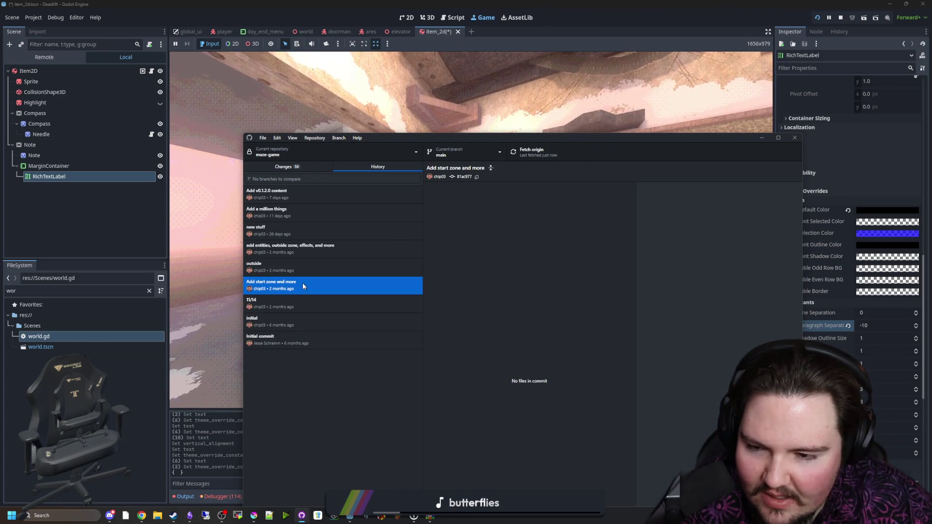
click(284, 304)
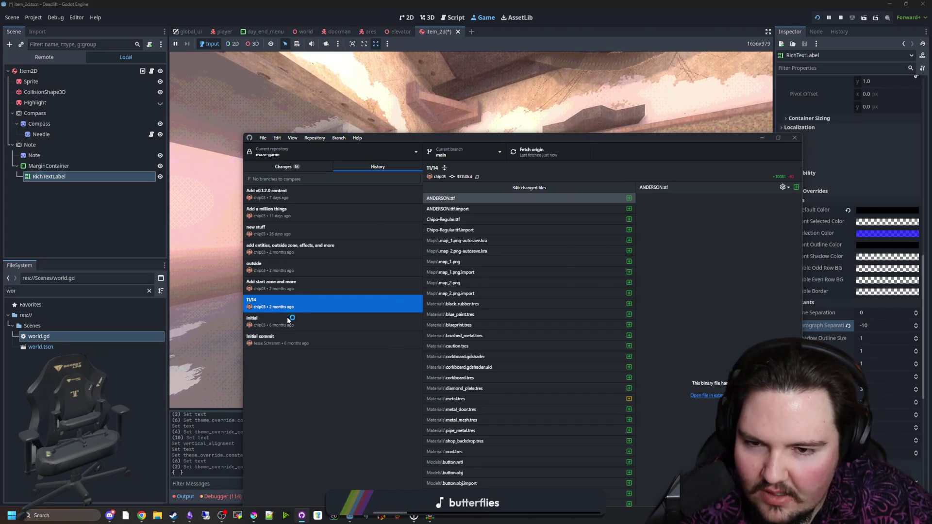
scroll(567, 241, down, 15)
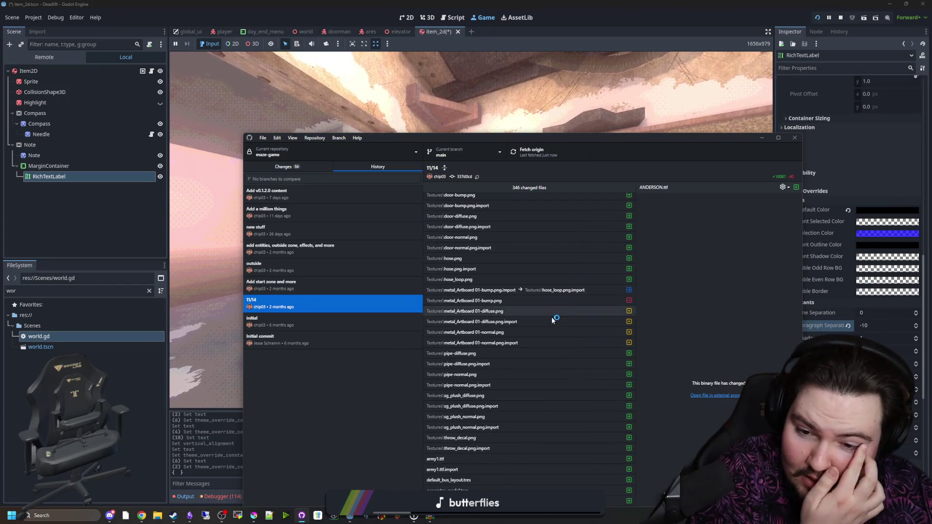
scroll(524, 408, up, 10)
scroll(523, 407, up, 10)
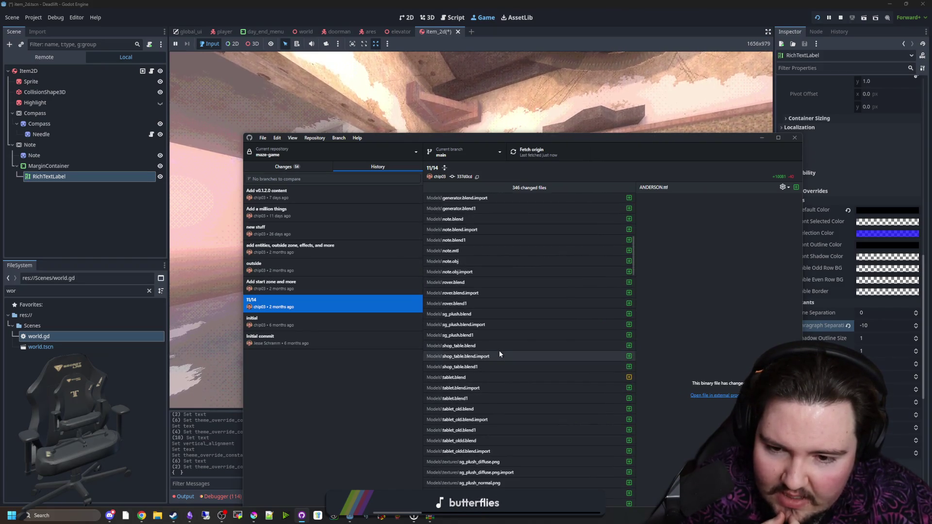
scroll(498, 354, up, 5)
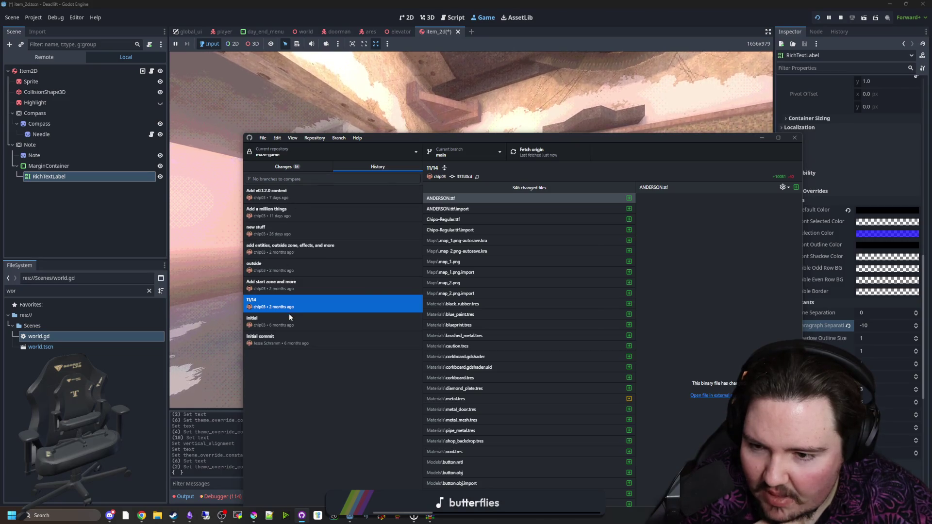
click(285, 321)
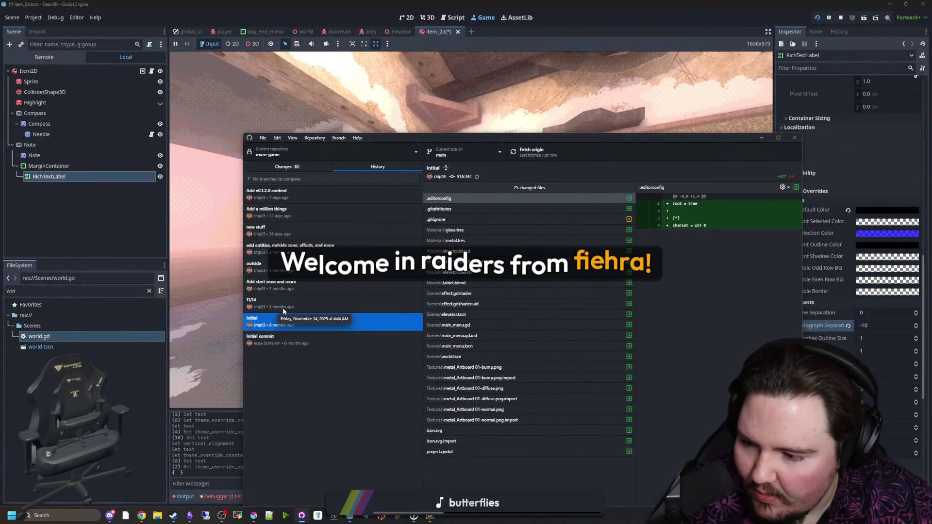
Compare the Initial and initial commits, opening the world.tscn diff.
click(289, 341)
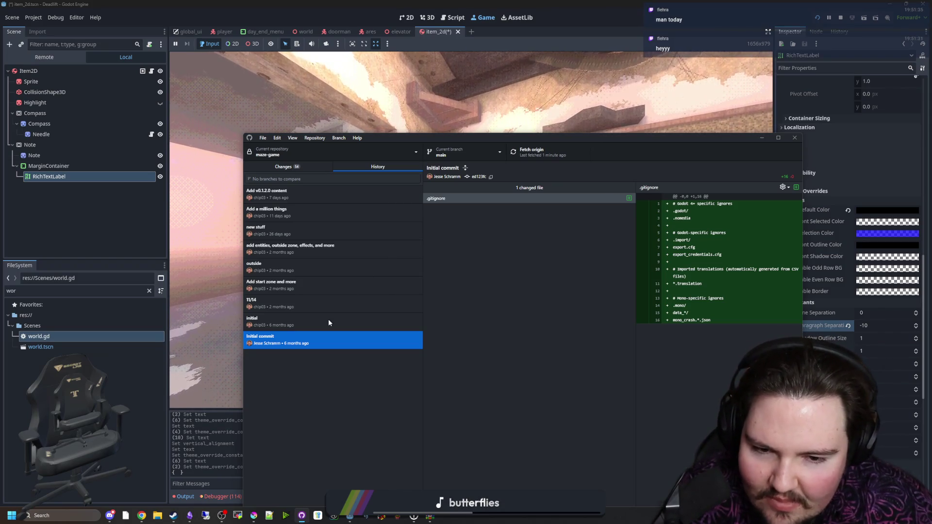
click(286, 323)
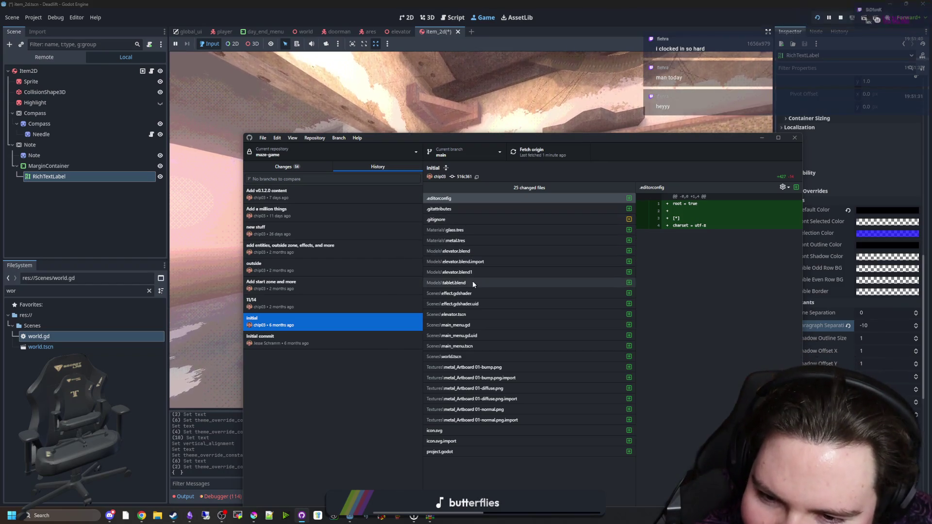
click(464, 355)
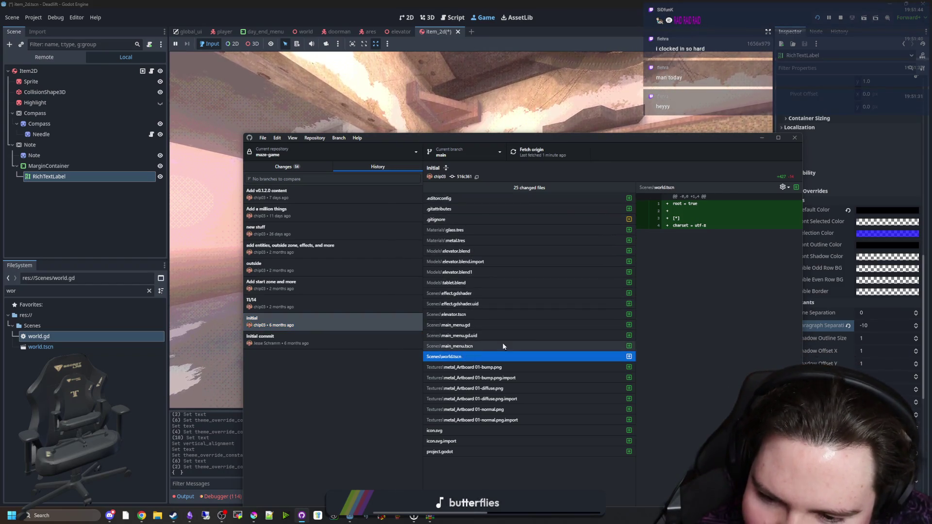
drag(679, 138, 568, 137)
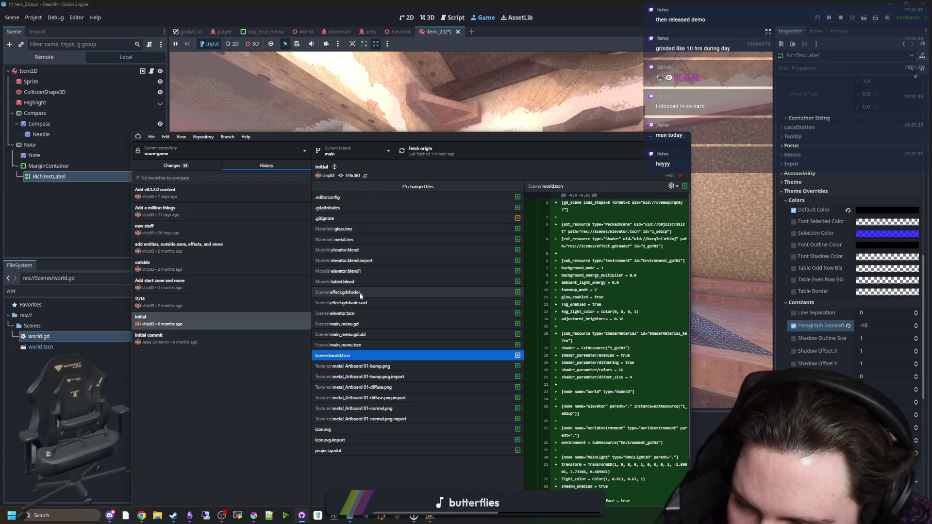
Flip between the elevator.tscn, main_menu.gd, world.tscn and elevator.blend1 diffs.
click(357, 312)
click(356, 323)
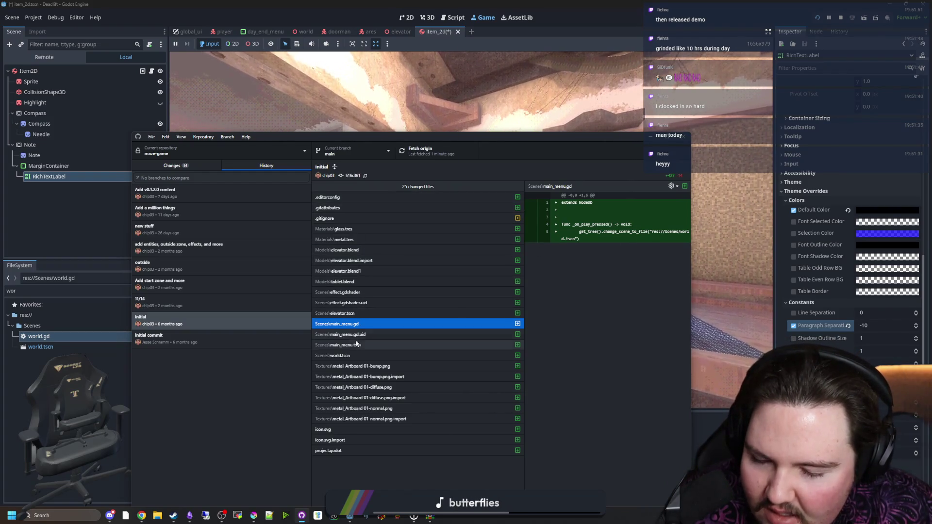
click(353, 354)
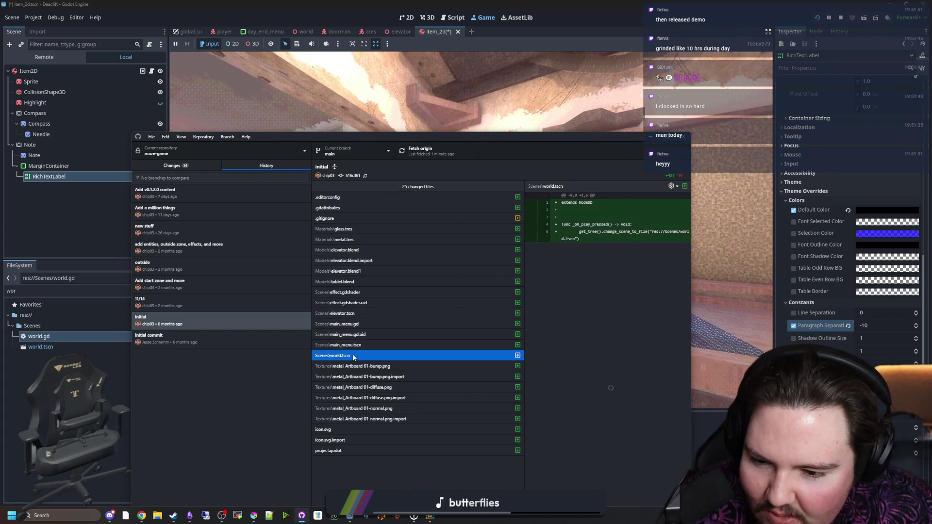
click(354, 313)
click(353, 272)
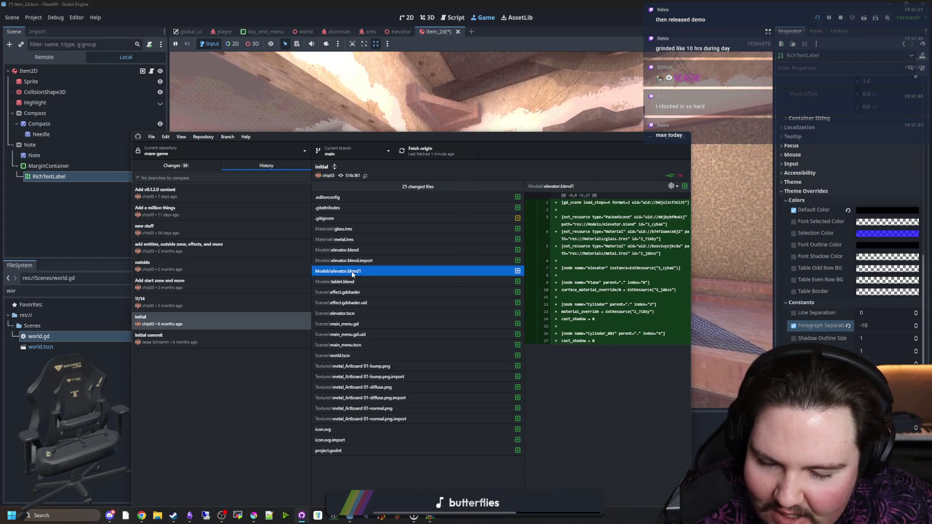
click(353, 354)
Select the 11/14 commit and open Scenes\world.gd from its 346 changed files.
click(245, 304)
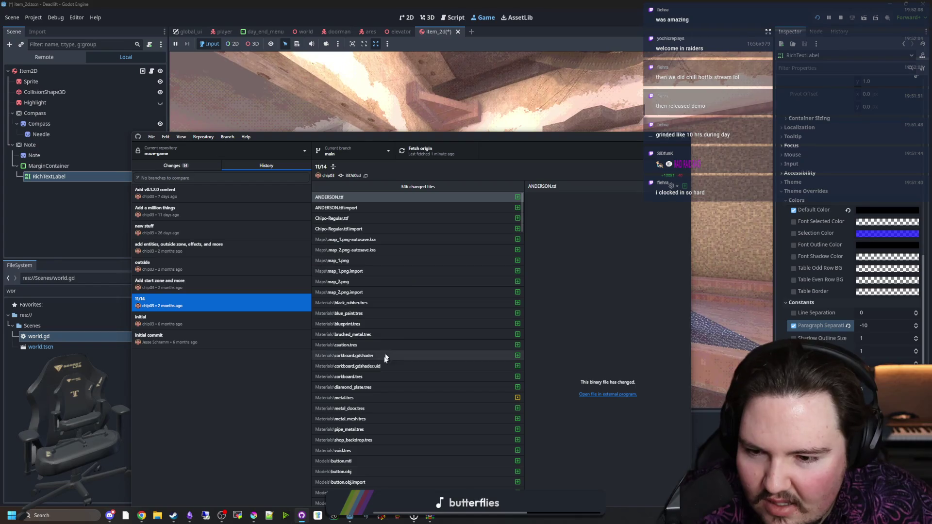
scroll(368, 409, down, 10)
scroll(368, 409, down, 10)
scroll(366, 386, up, 5)
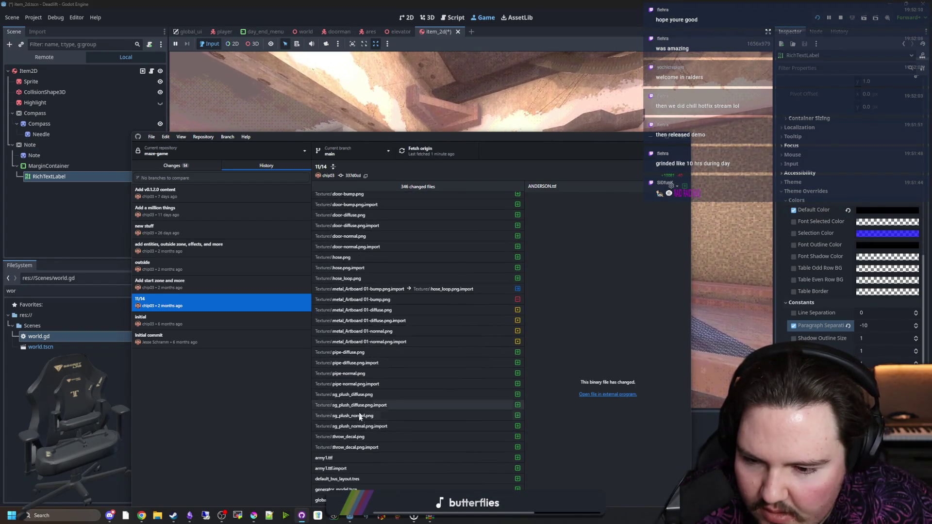
scroll(349, 444, up, 5)
scroll(349, 442, up, 5)
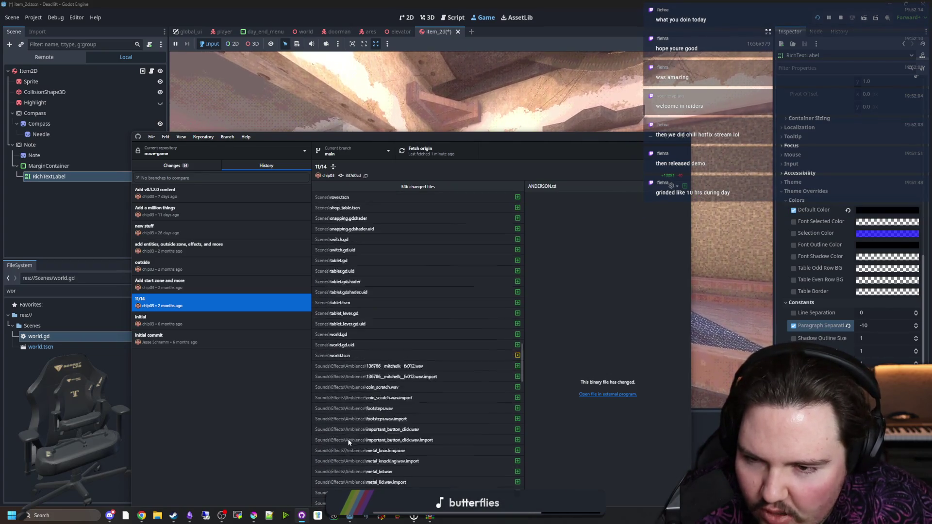
click(355, 435)
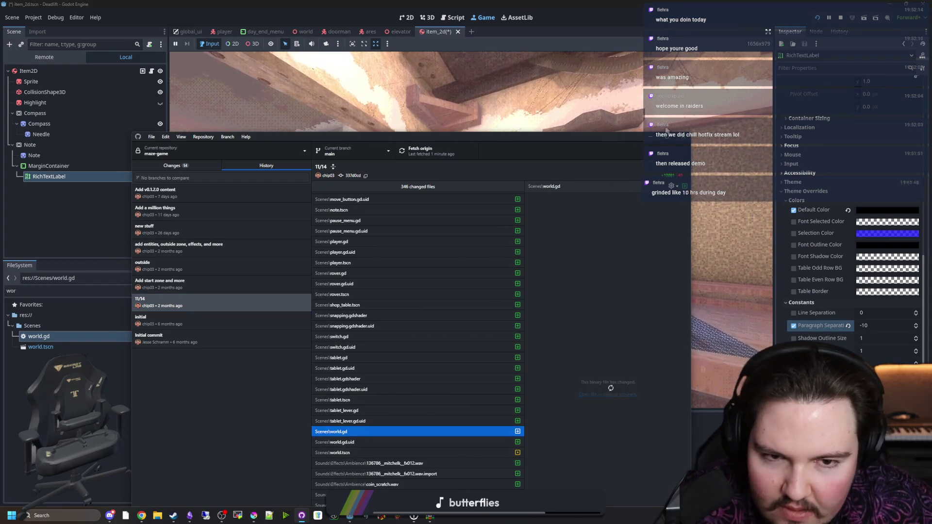
Maximize GitHub Desktop and read the world.gd diff, selecting the toggle_shop() lines.
key(super+Up)
scroll(569, 327, down, 3)
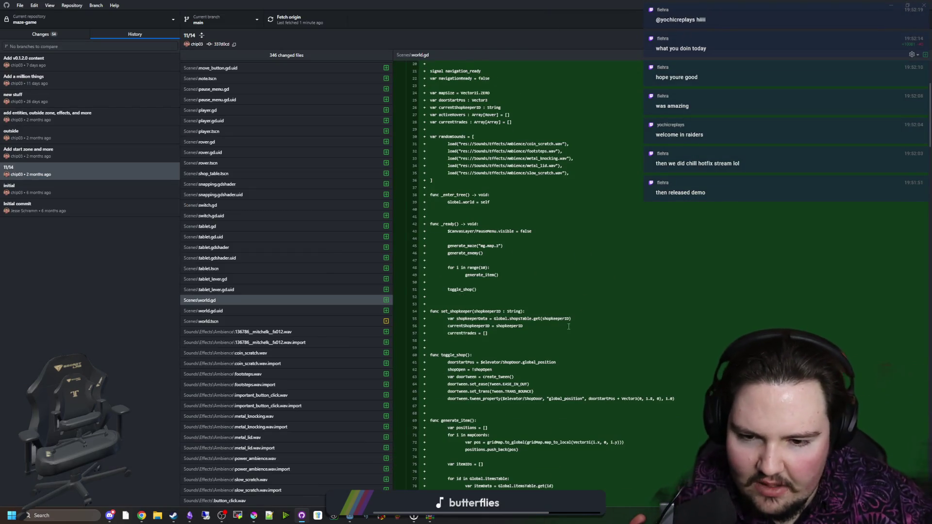
scroll(578, 317, down, 2)
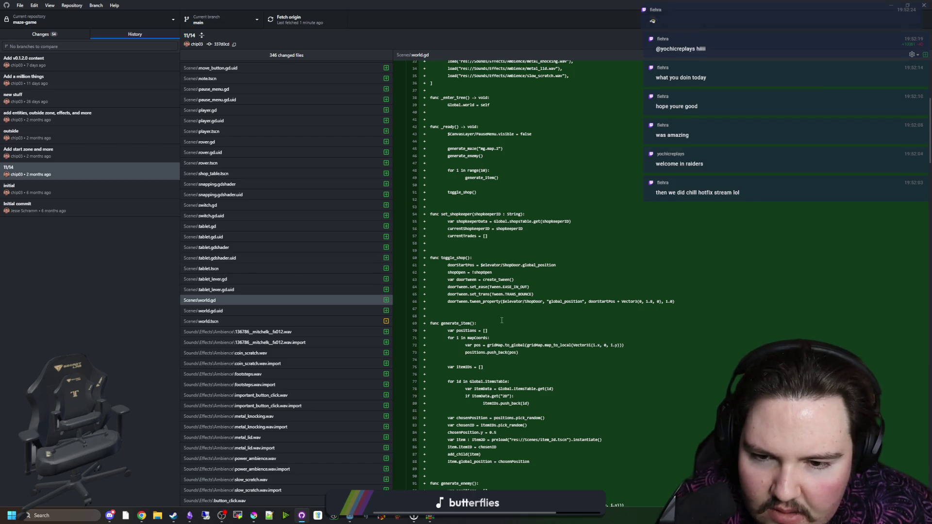
drag(699, 302, 430, 258)
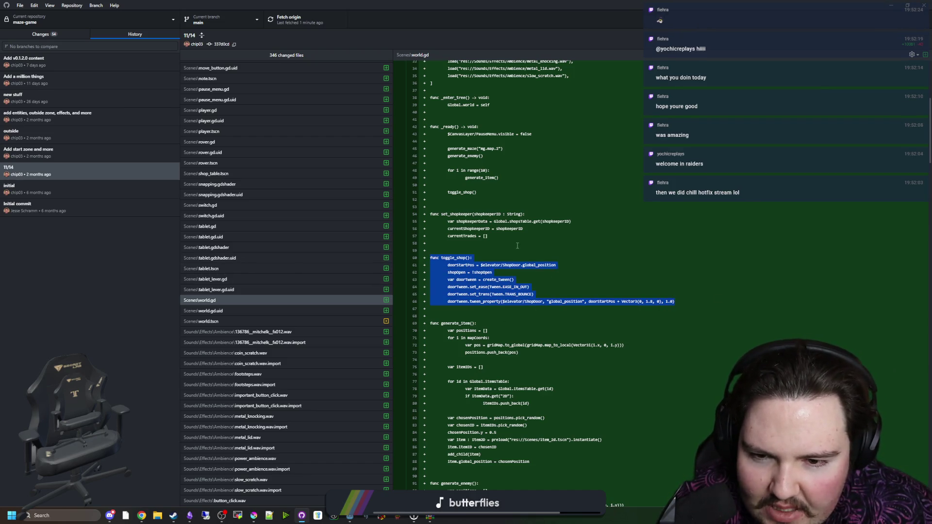
scroll(516, 246, down, 20)
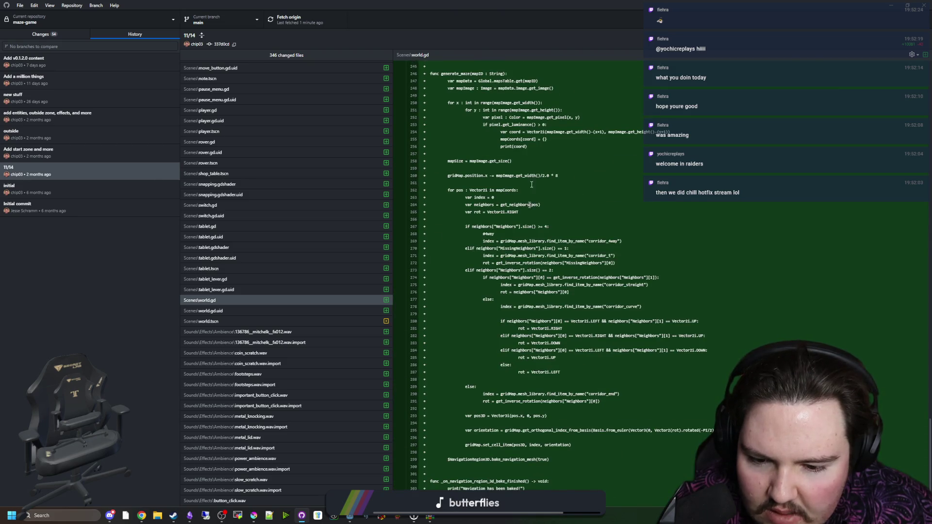
key(alt+Tab)
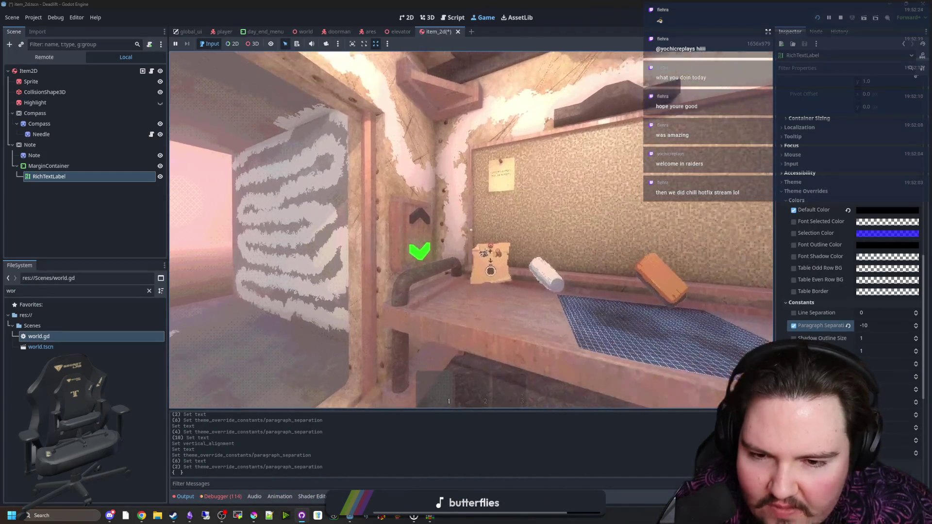
Walk out to the forest and back into the corridor, pausing and resuming the game.
key(w)
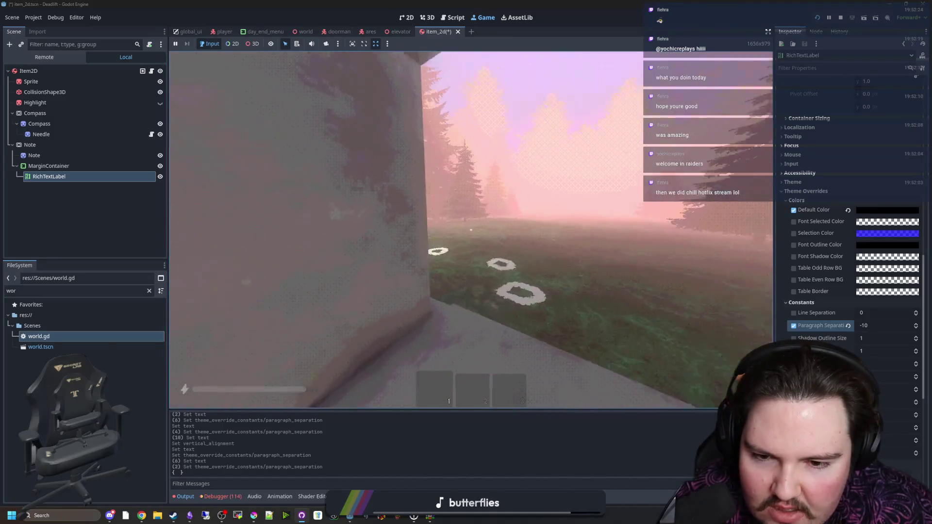
key(w)
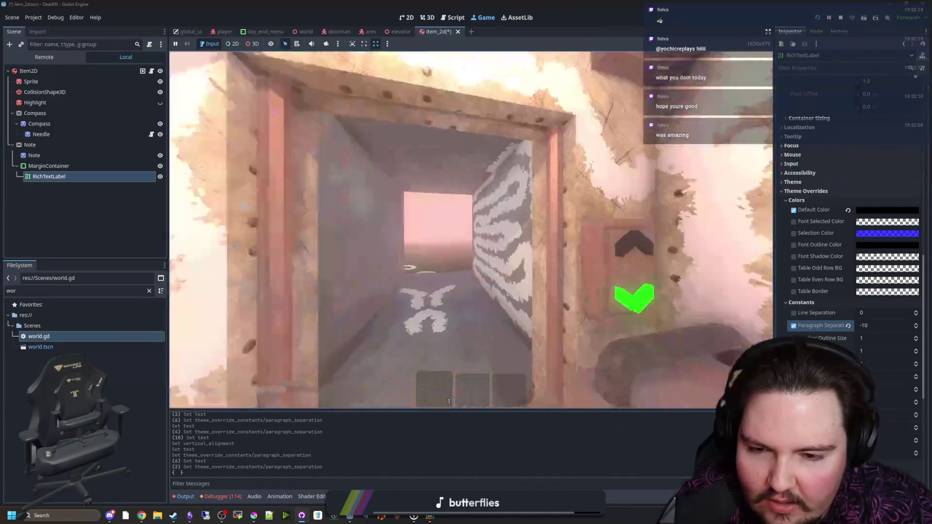
key(Escape)
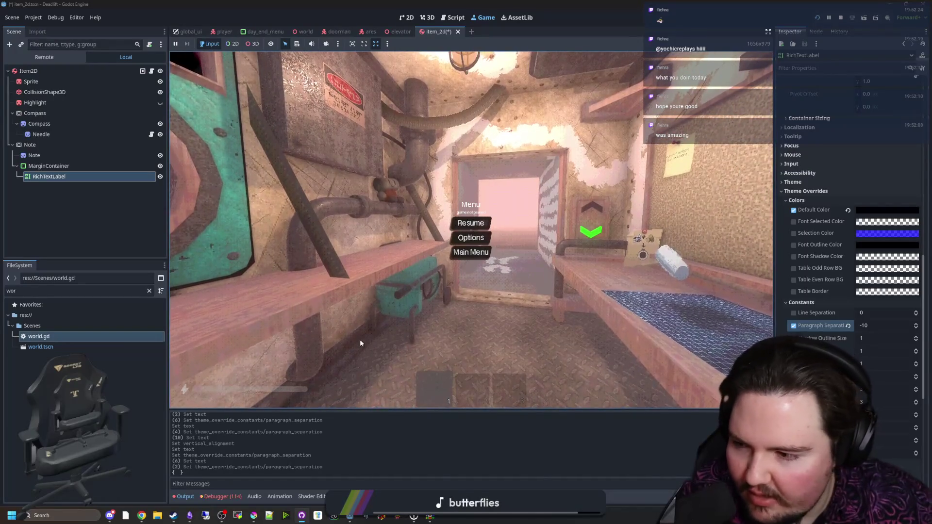
click(82, 437)
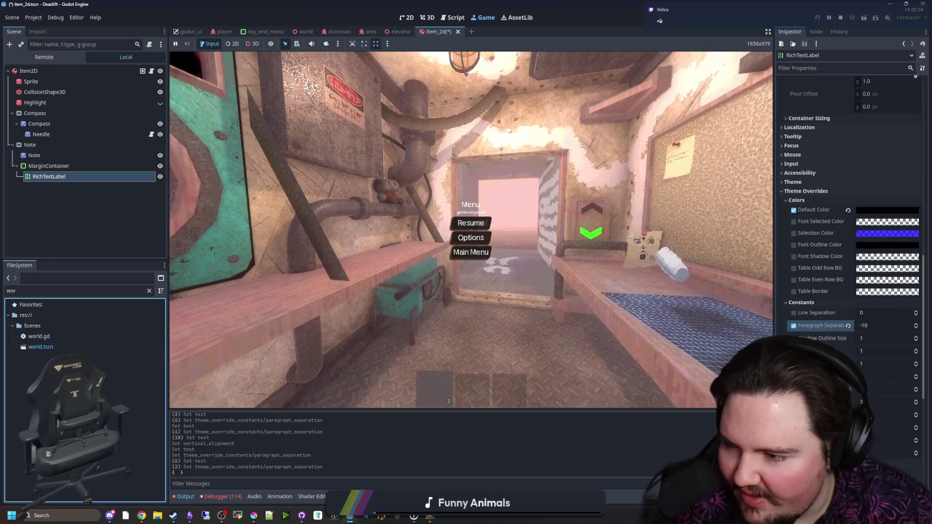
key(Escape)
Walk out to the chalk rings on the grass, then back through the corridor to the desk.
key(w)
key(w)
key(w)
key(w)
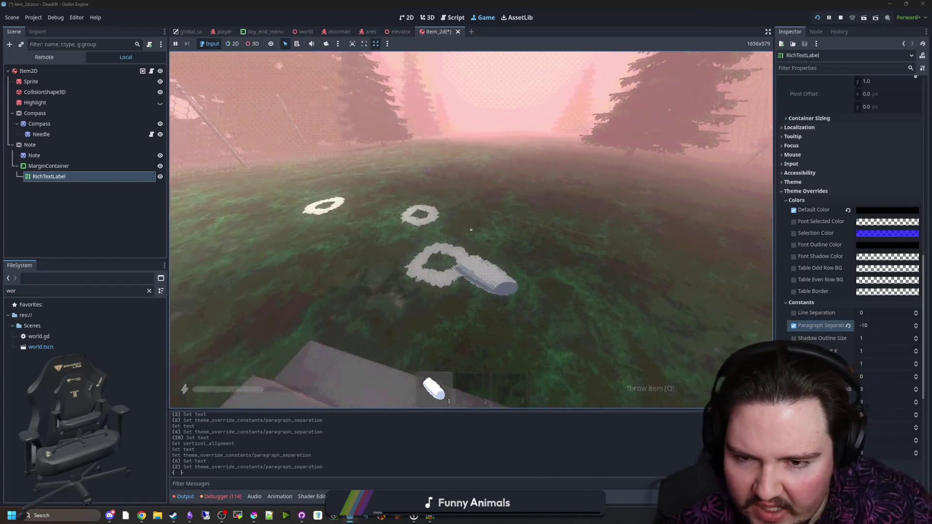
key(w)
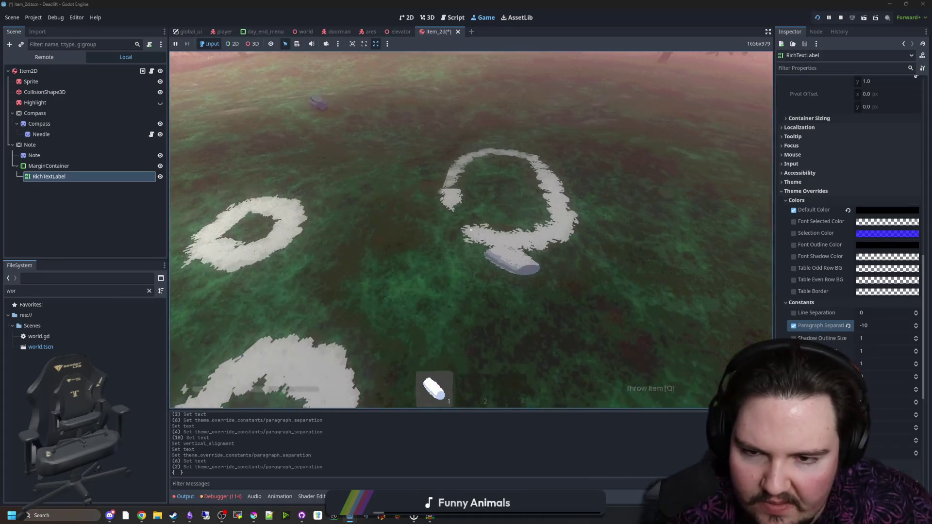
key(w)
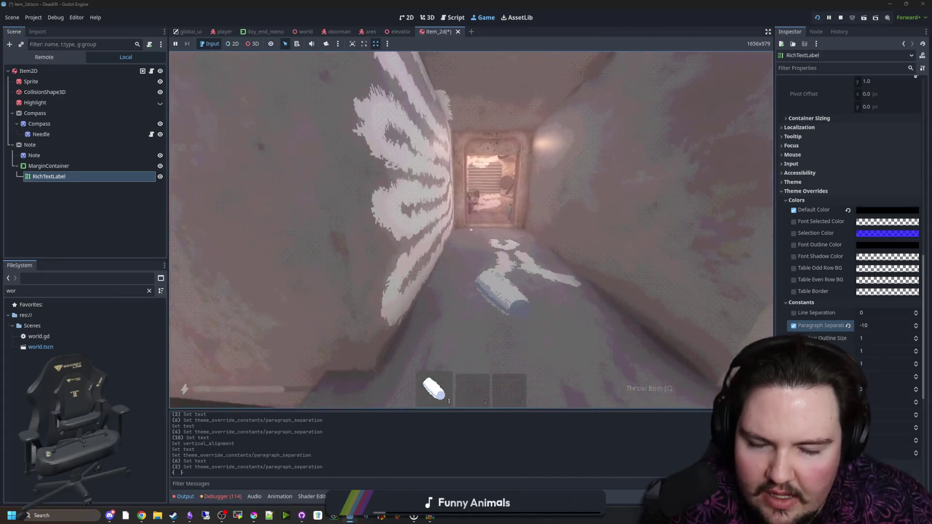
key(w)
Drop the chalk on the desk, switch to hotbar slot 2 and pick up the note.
key(q)
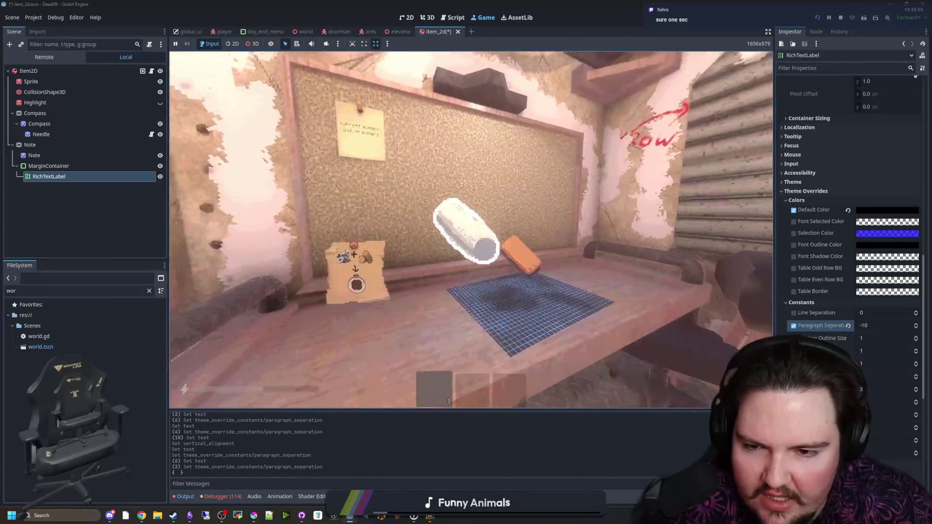
key(s)
key(2)
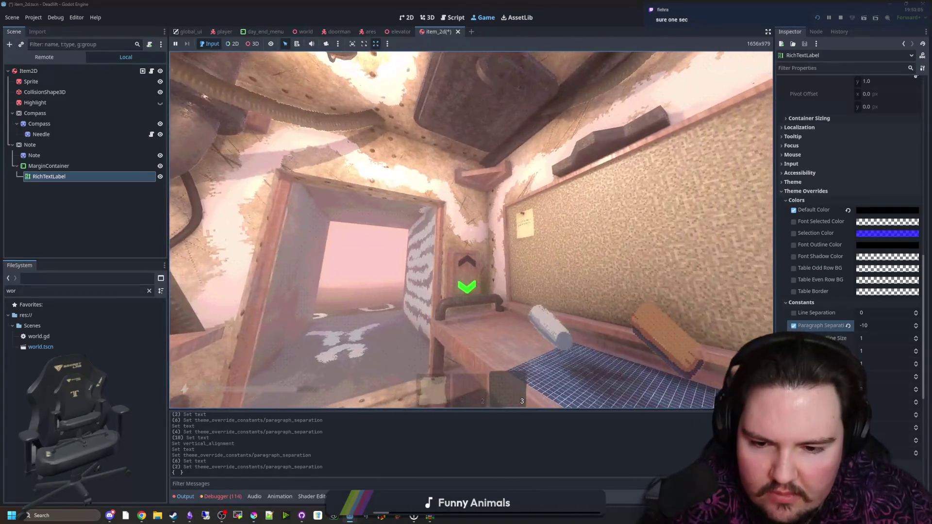
key(e)
key(w)
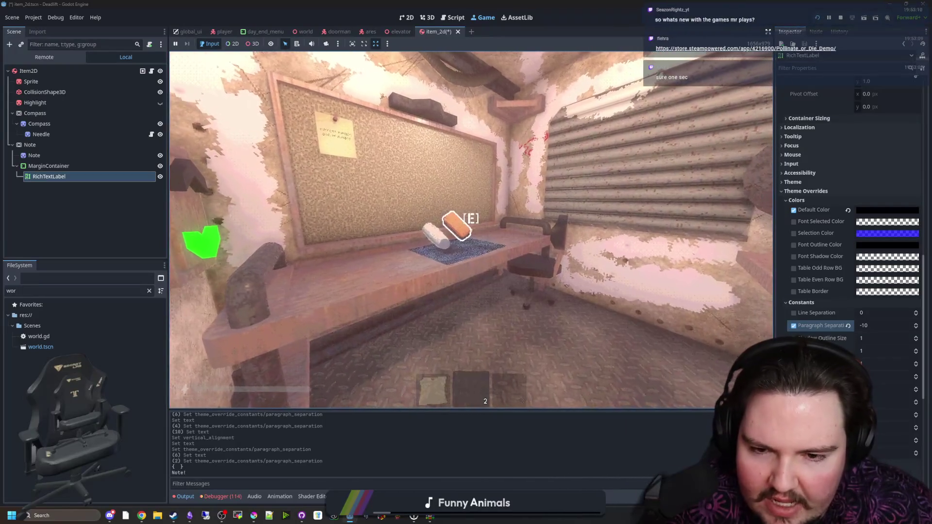
key(e)
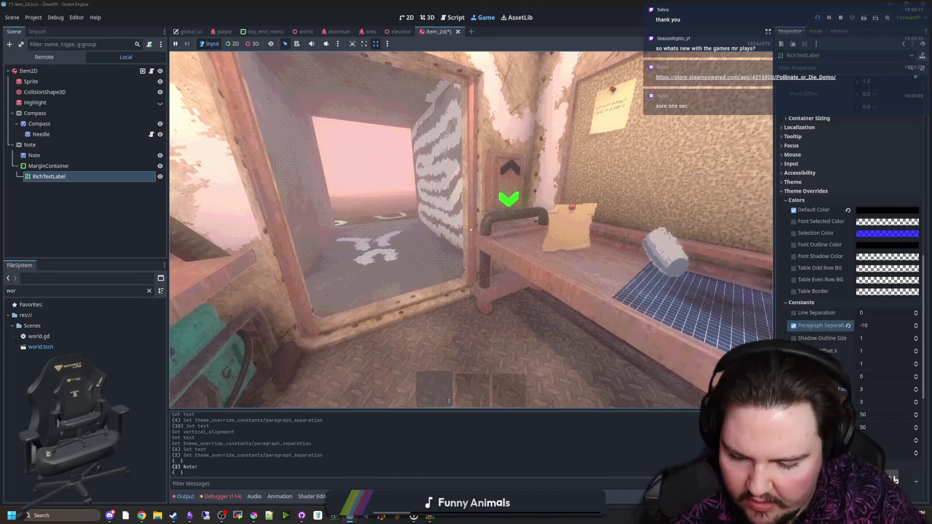
text(/give wood_sc)
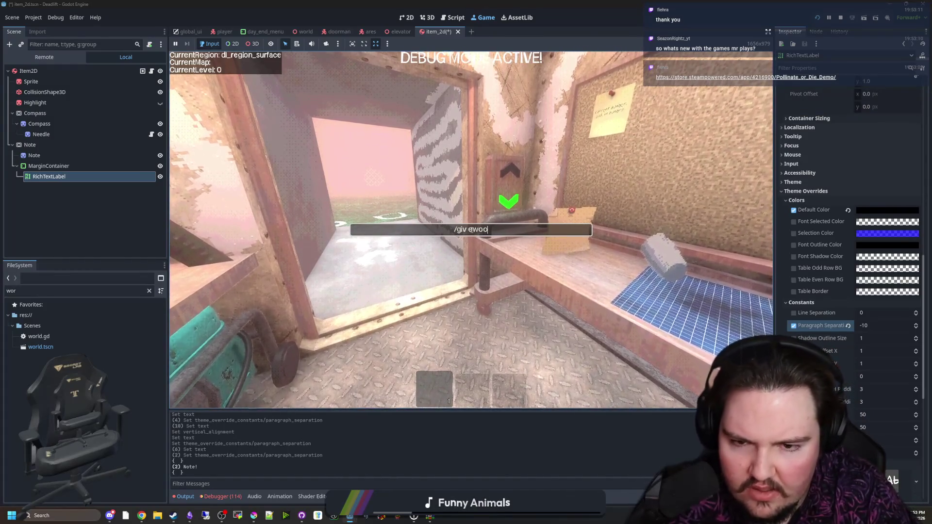
Submit the console command giving wood scrap and leave the workbench close-up.
key(Return)
text(/)
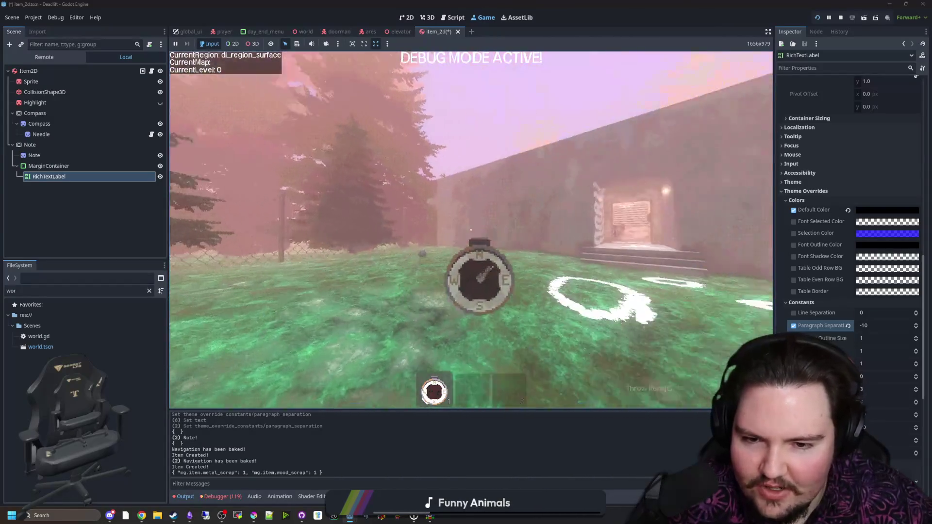
mouse_move(470, 230)
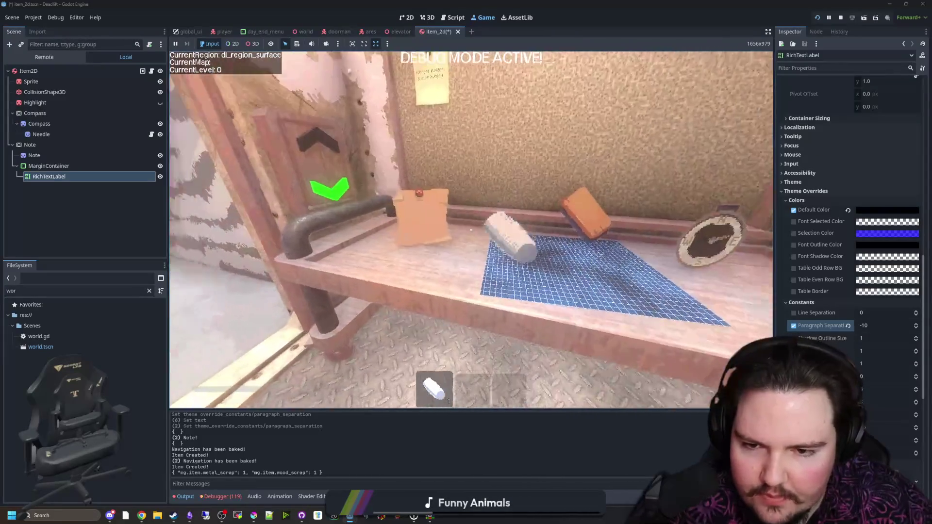
key(e)
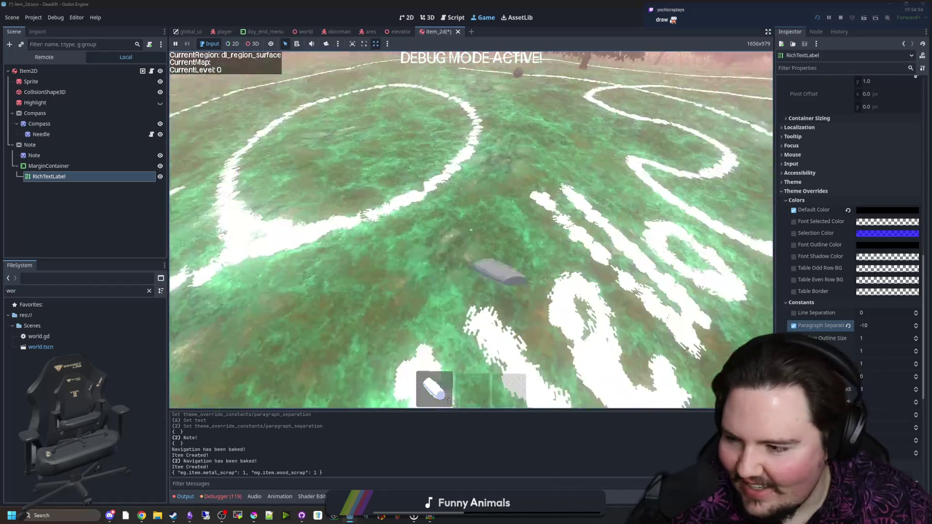
Pause the game and open the Pollinate or Die Demo Steam page in a new Chrome window.
key(Escape)
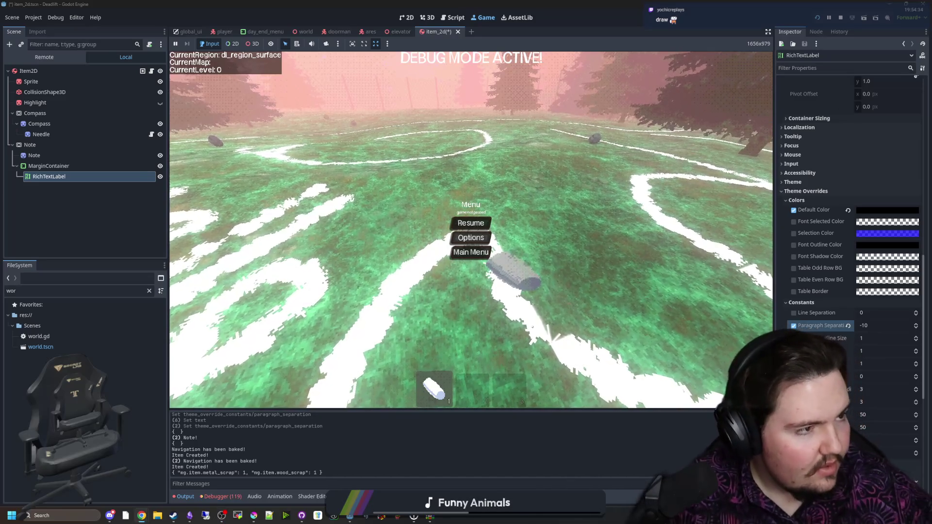
click(141, 515)
key(ctrl+v)
key(Return)
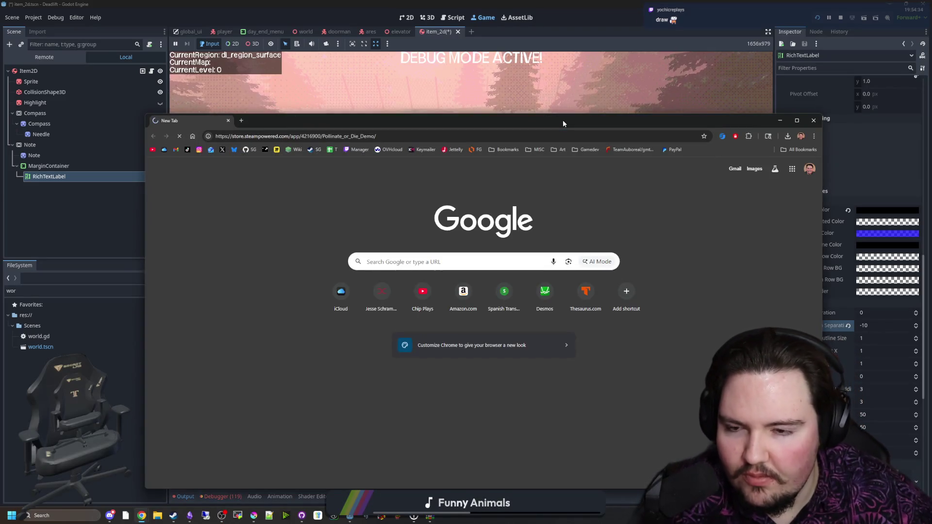
Maximize Chrome and open the third store screenshot full-size.
double_click(563, 121)
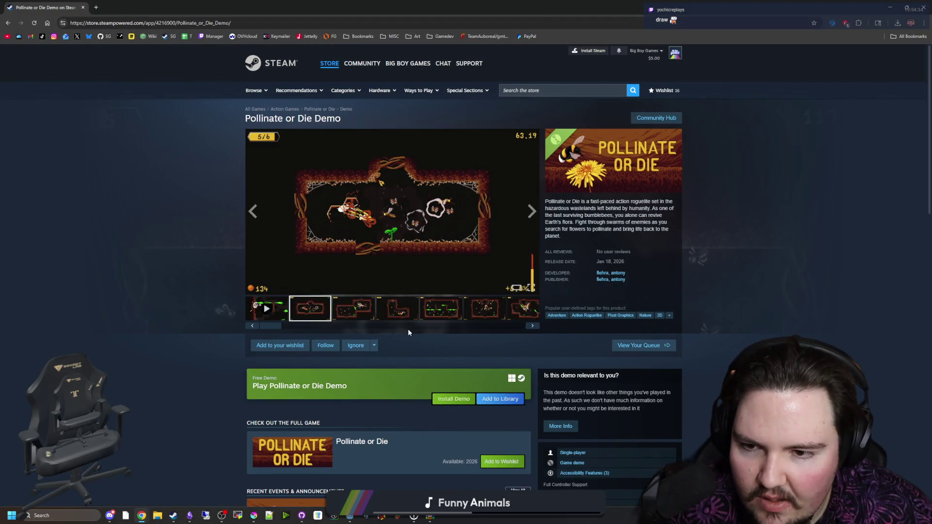
click(353, 310)
click(397, 234)
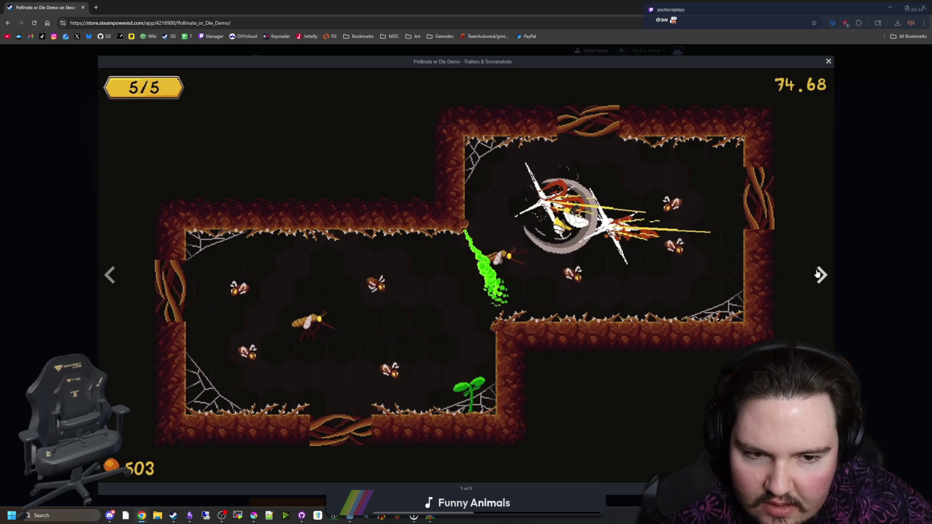
Page through all the full-size screenshots, close the viewer and return to Godot.
click(825, 277)
click(829, 279)
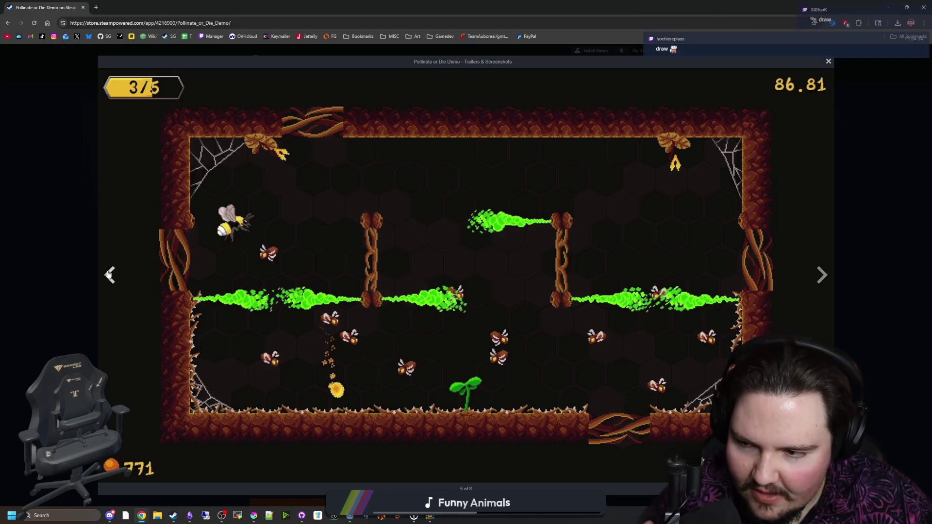
key(Left)
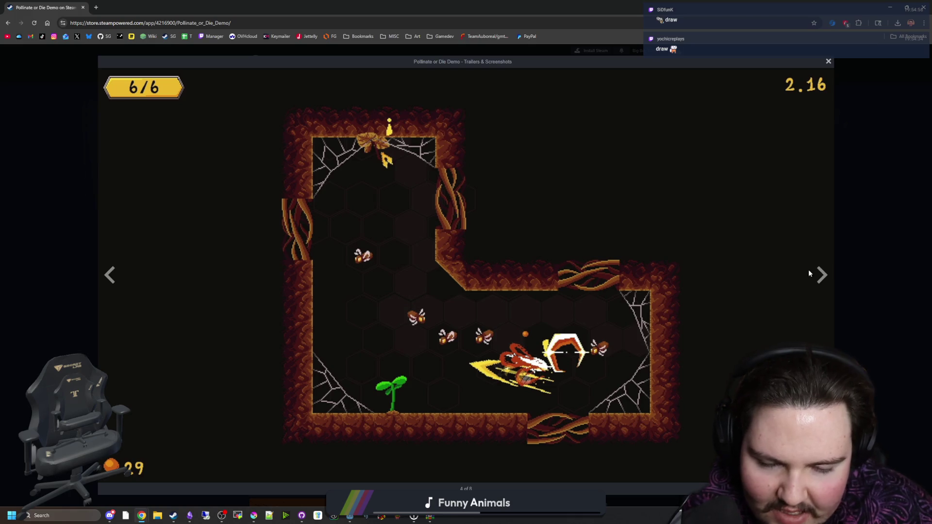
click(819, 275)
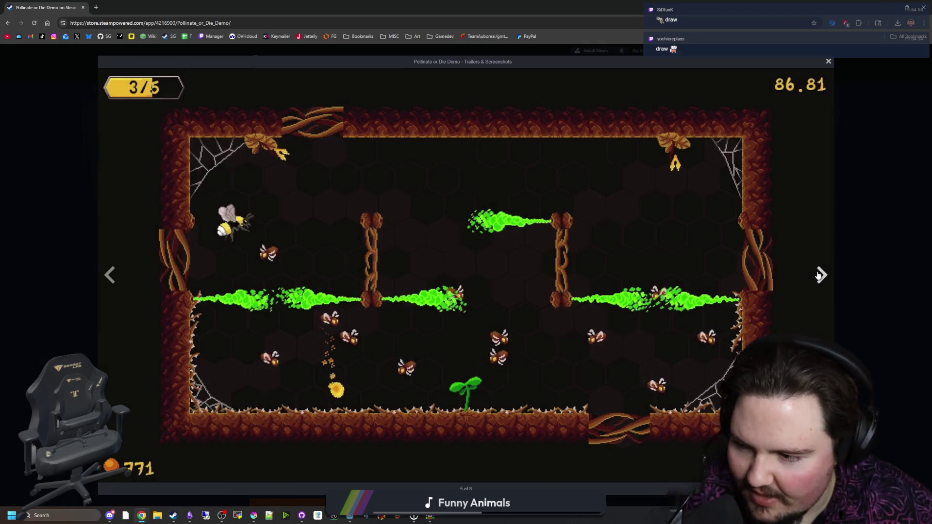
click(821, 274)
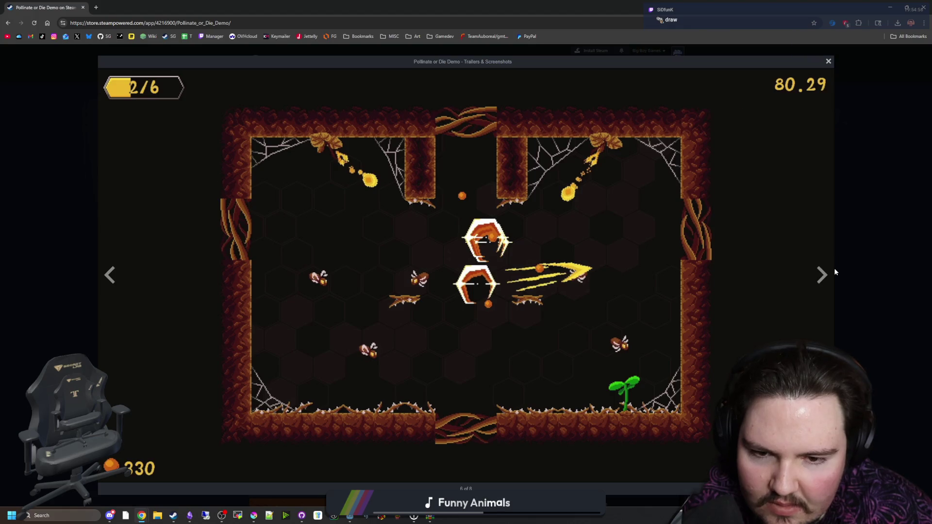
click(820, 277)
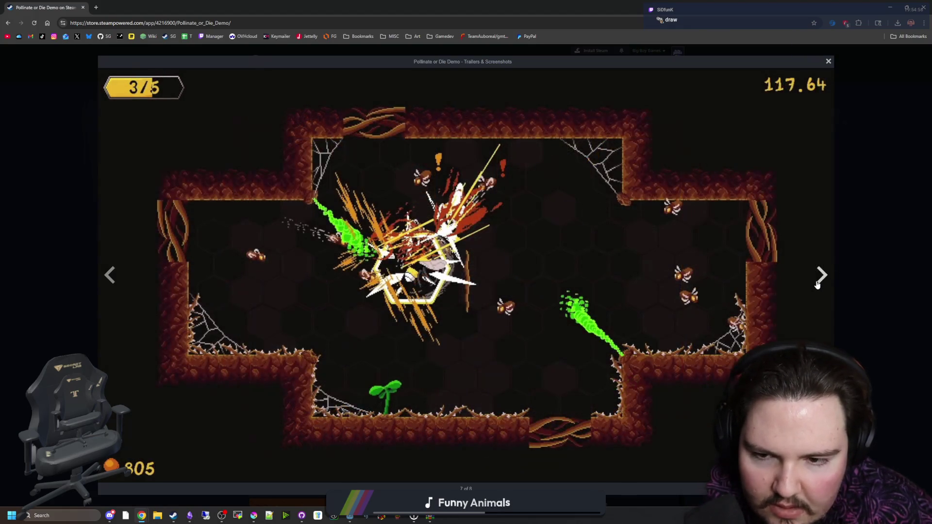
click(817, 285)
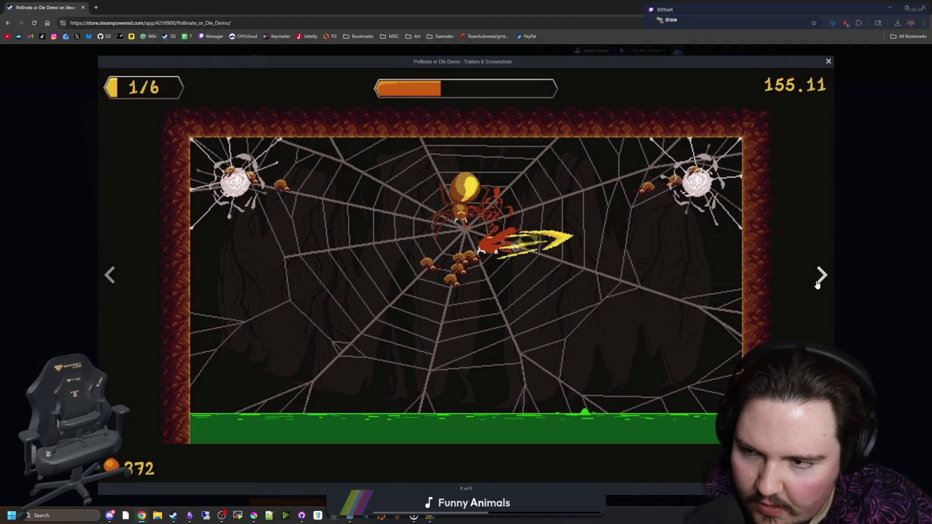
click(817, 285)
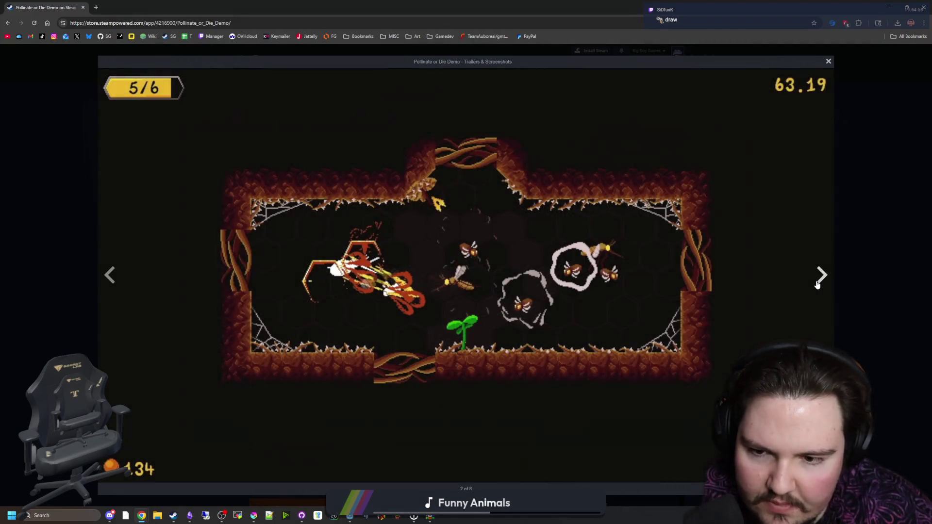
click(817, 285)
click(845, 251)
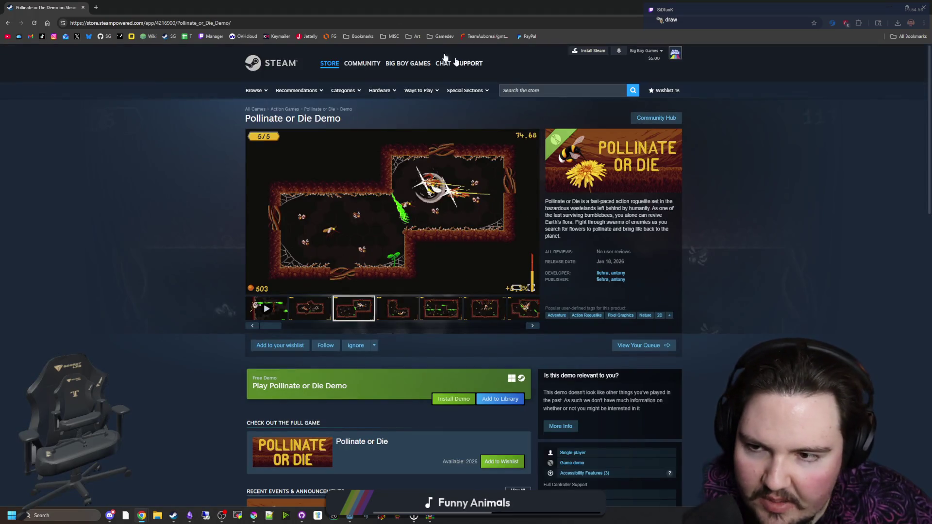
key(alt+Tab)
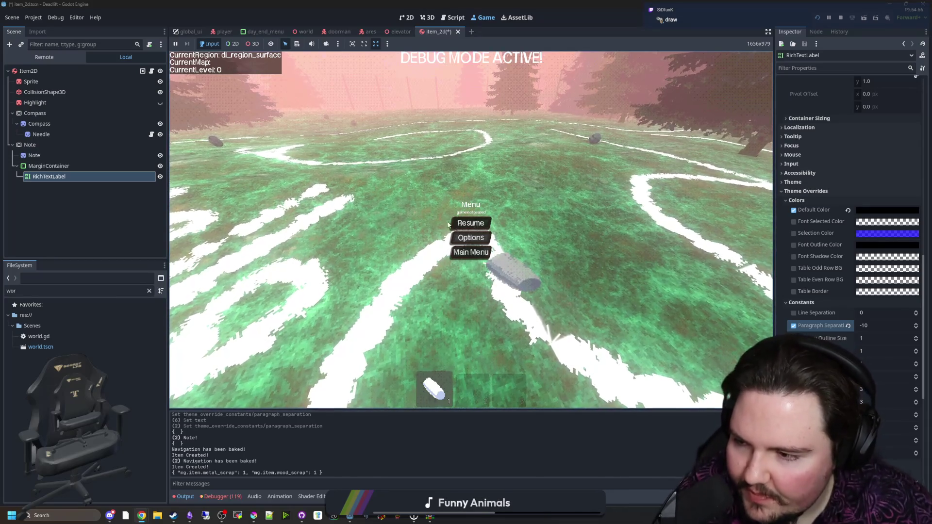
Resume the game, draw chalk lines across the ground, and walk up to the wall.
click(461, 223)
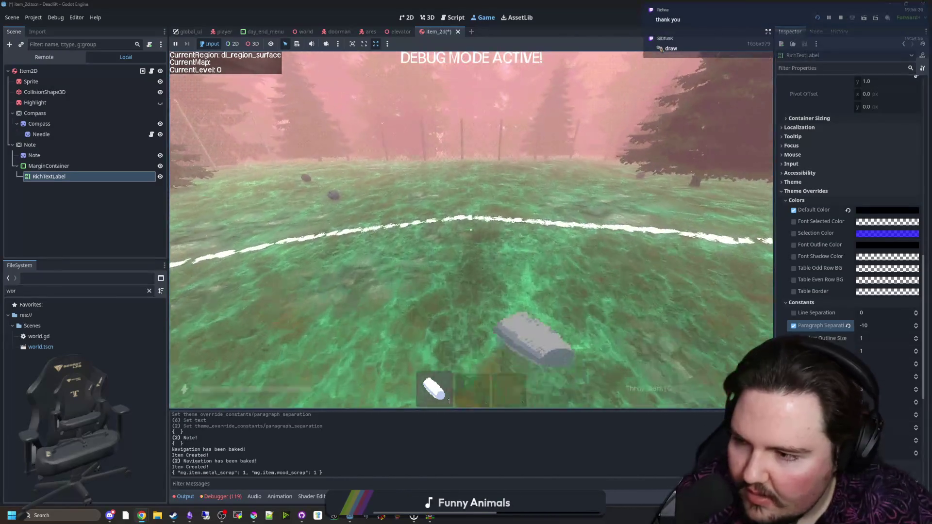
drag(471, 229, 470, 229)
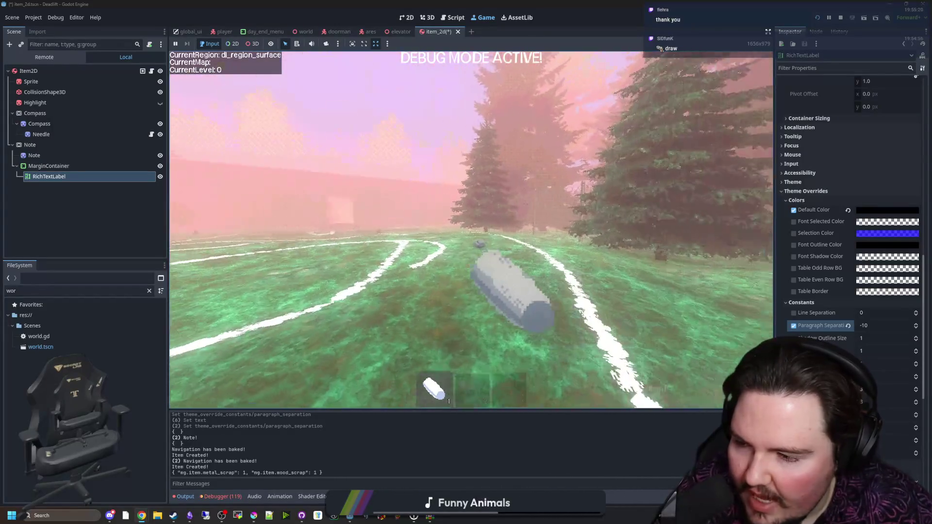
key(w)
key(w)
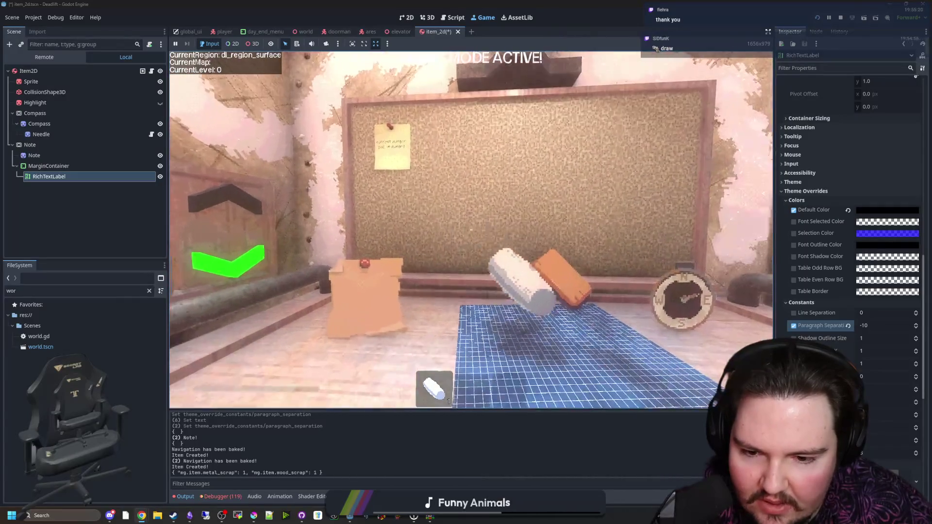
Swap the chalk for the compass at the desk and back, then walk out the corridor.
key(e)
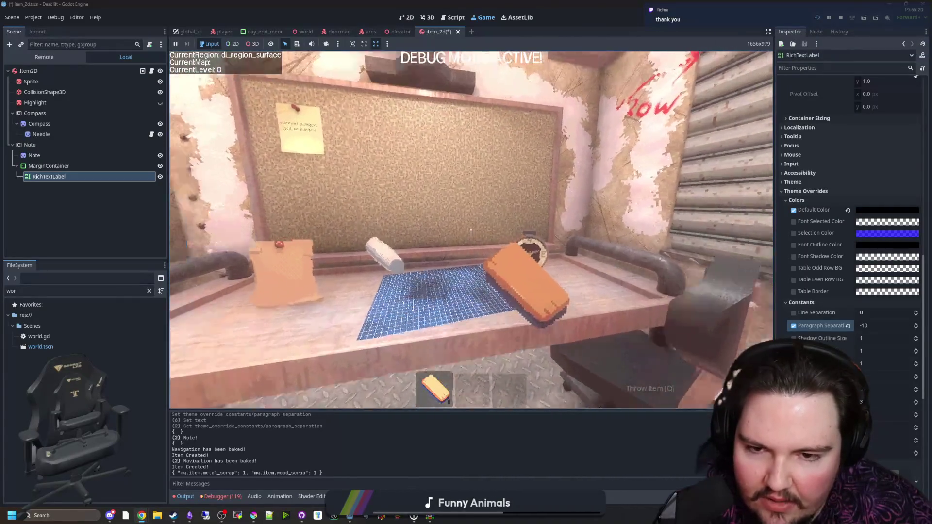
key(e)
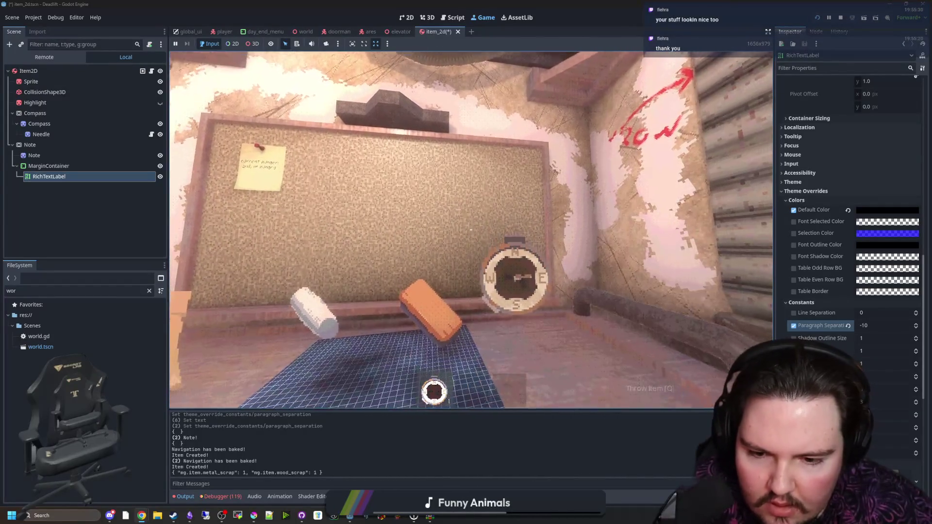
key(e)
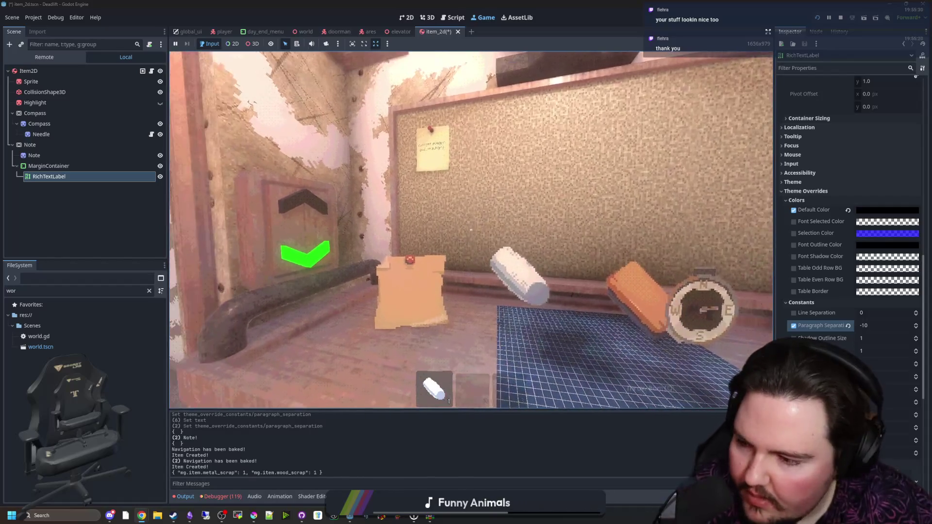
key(w)
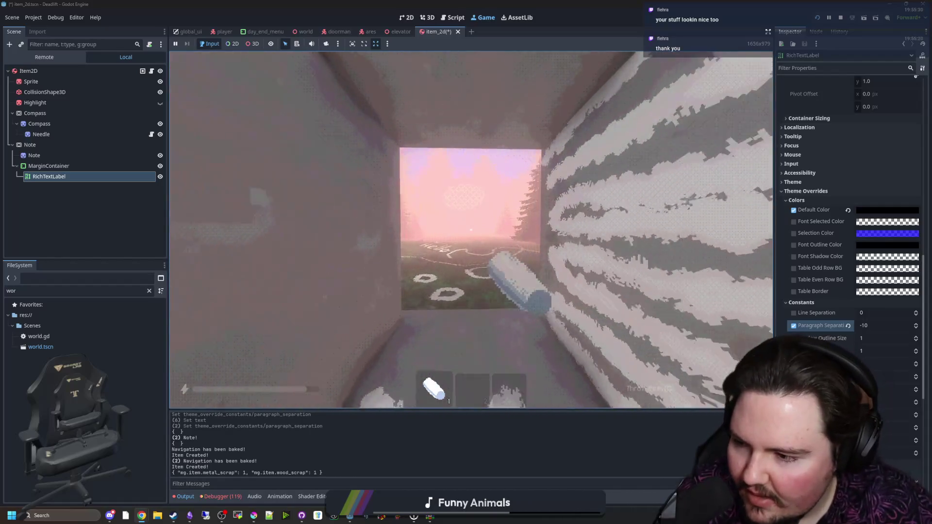
key(w)
key(w)
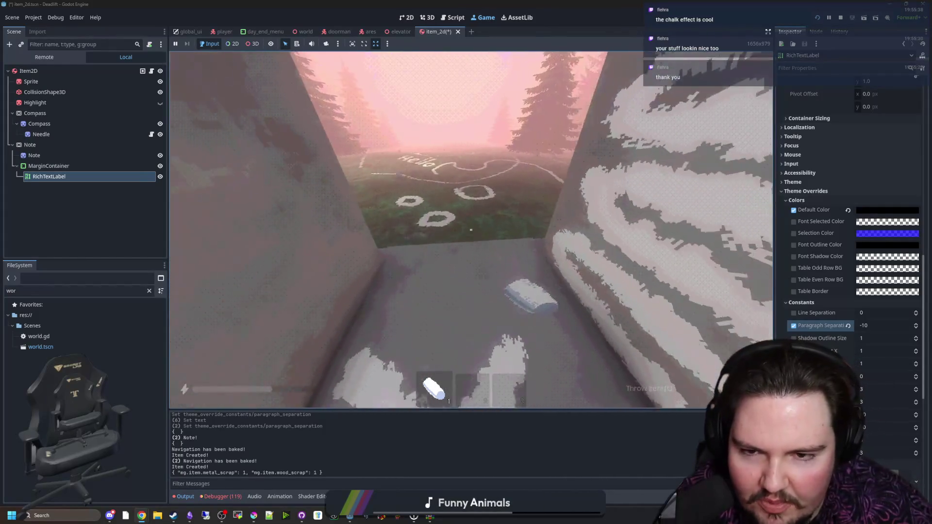
Walk across the grassy field past the chalk-marked wall to the chain-link fence and chalk circle.
key(w)
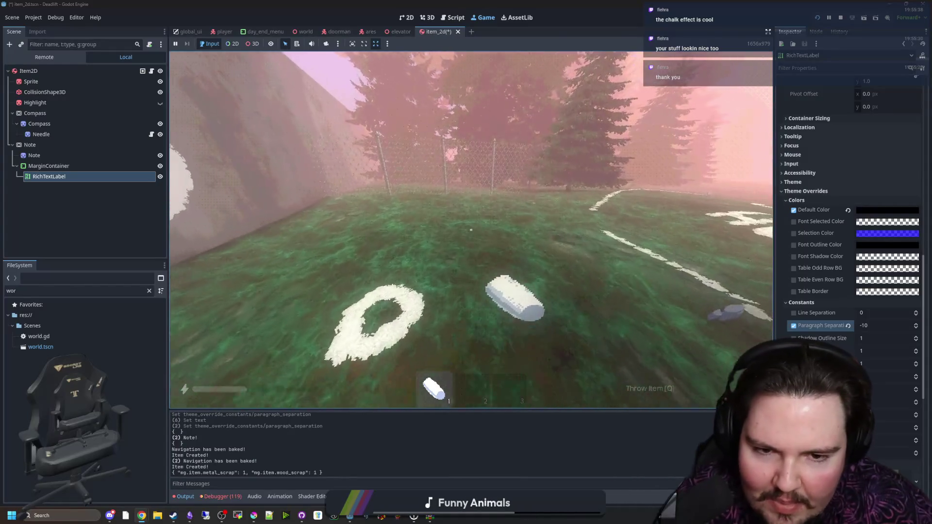
key(w)
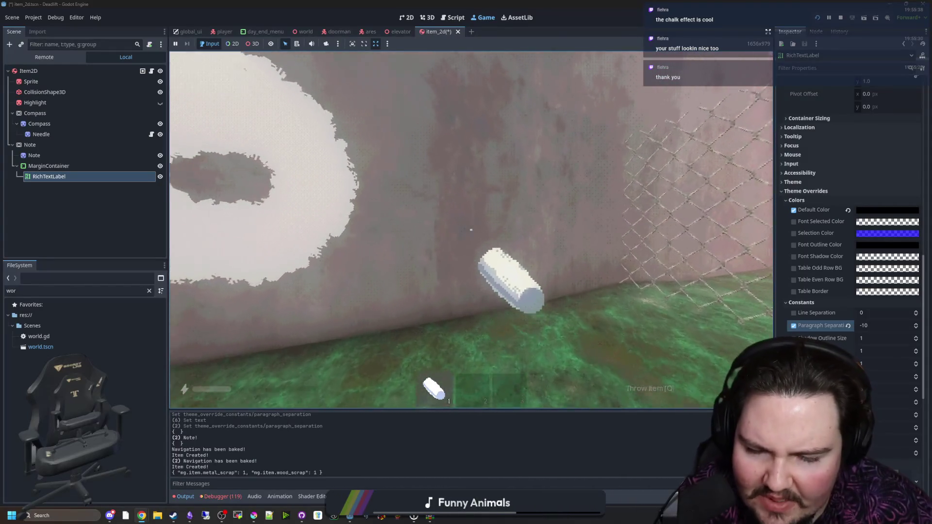
key(w)
key(w)
key(w)
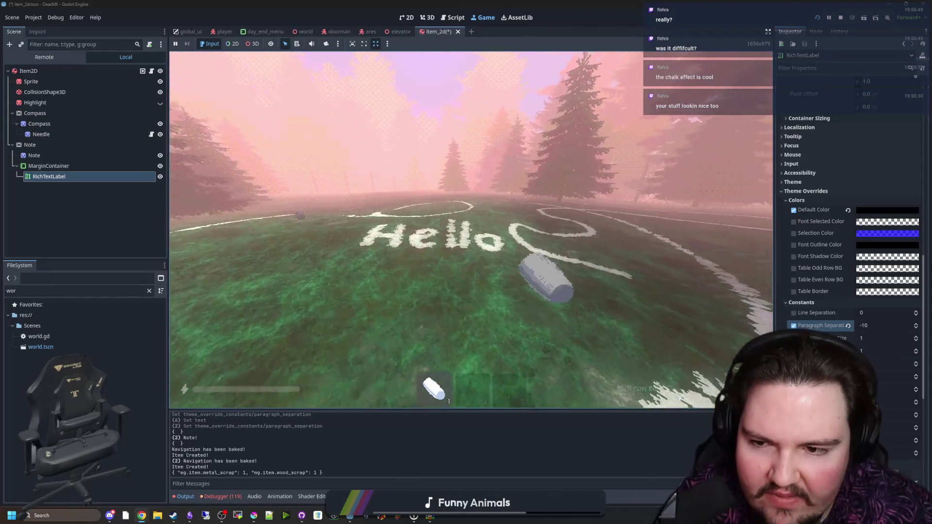
key(w)
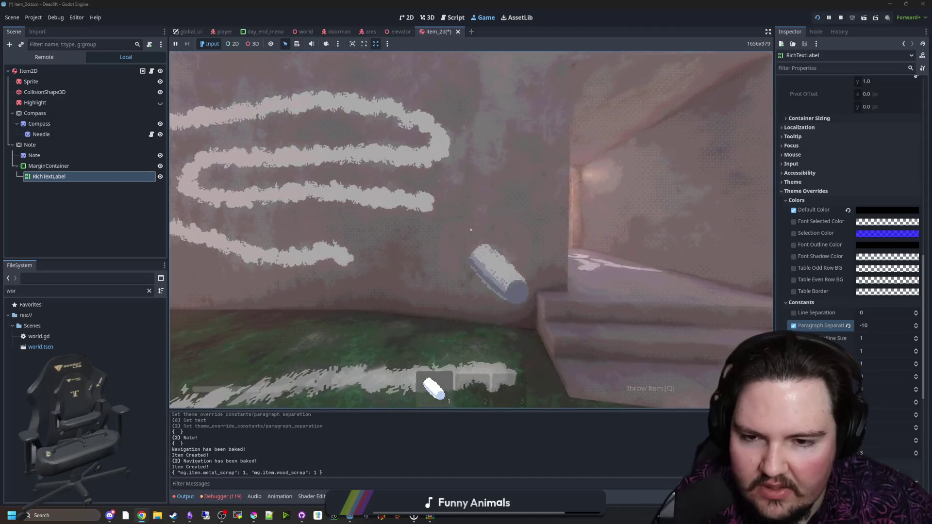
Draw chalk strokes up the wall and across the floor, then pause the game.
drag(470, 230, 470, 230)
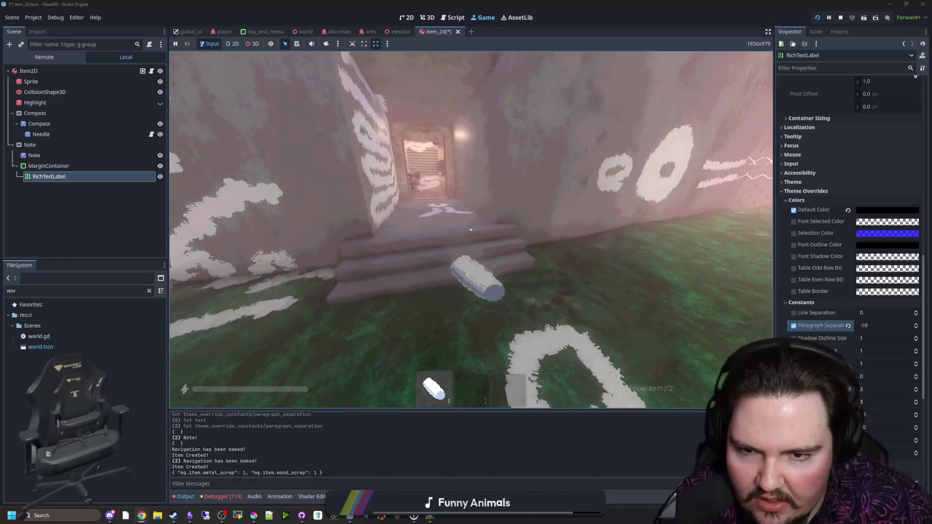
drag(471, 229, 471, 229)
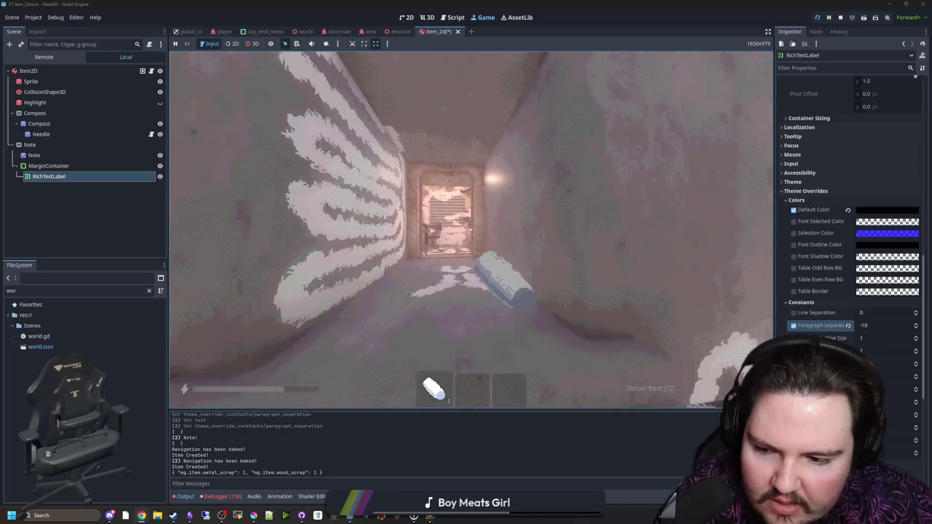
key(Escape)
Filter the project files to open the chalk_mark.gd script, then player.gd.
click(148, 291)
text(ch)
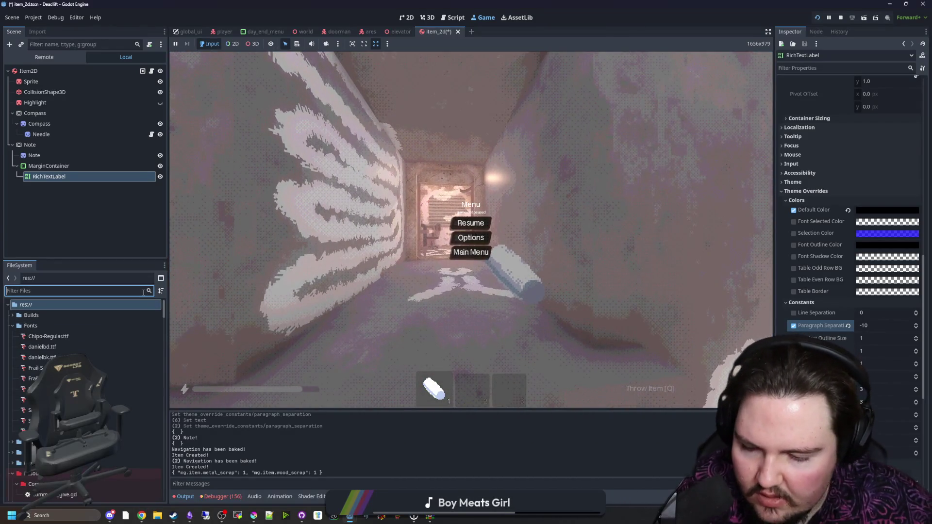
text(alk)
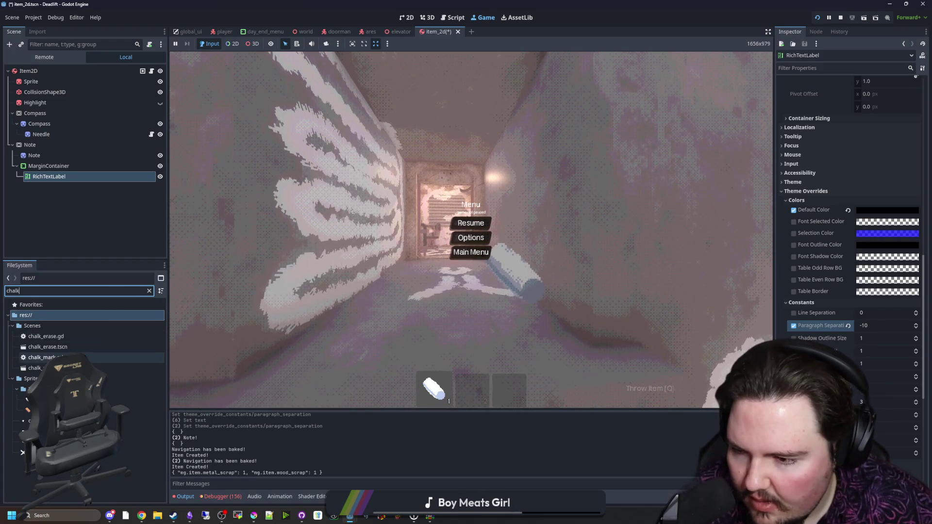
double_click(48, 357)
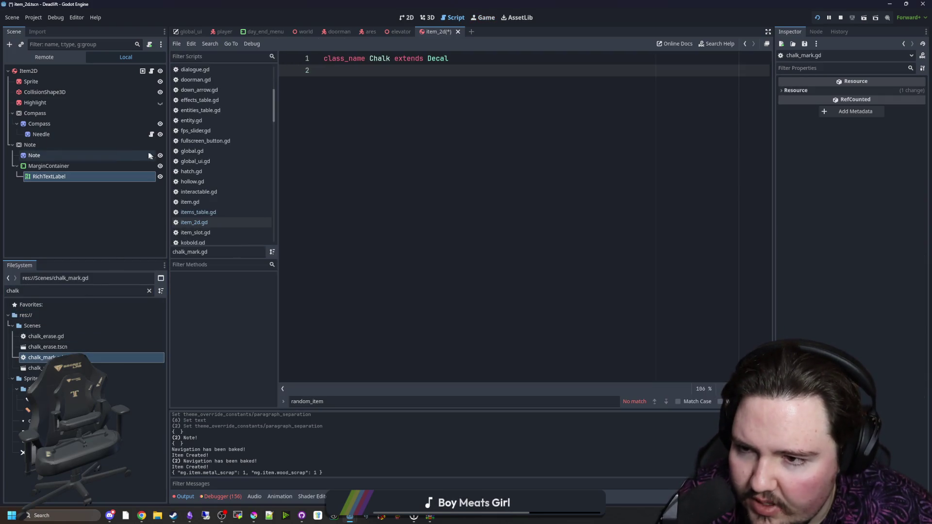
scroll(223, 214, up, 2)
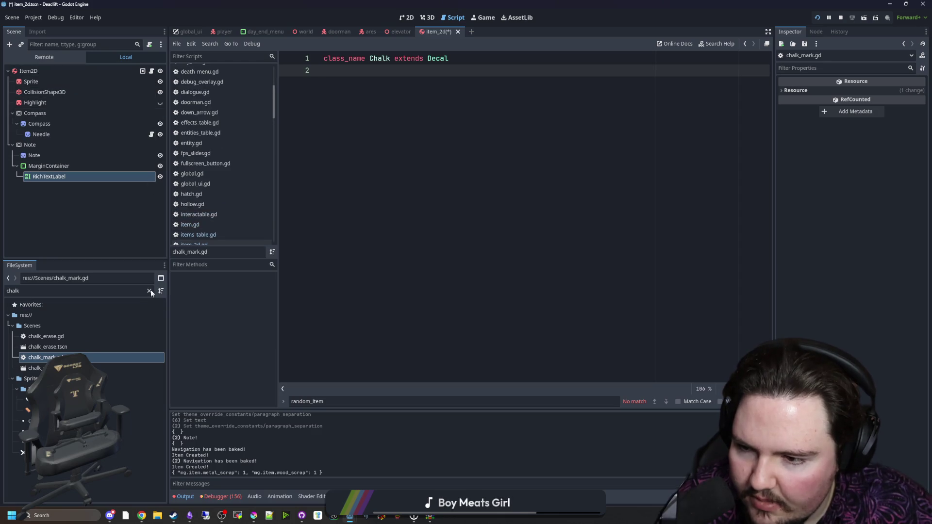
click(149, 291)
text(player)
click(43, 336)
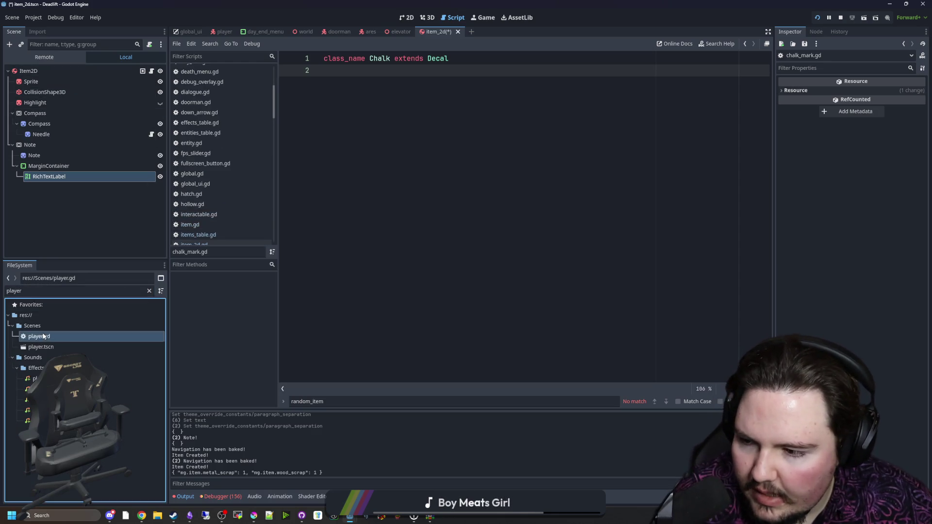
double_click(43, 336)
Back in the resumed game, walk into the room, throw the held sponge, and pause.
click(483, 17)
click(474, 218)
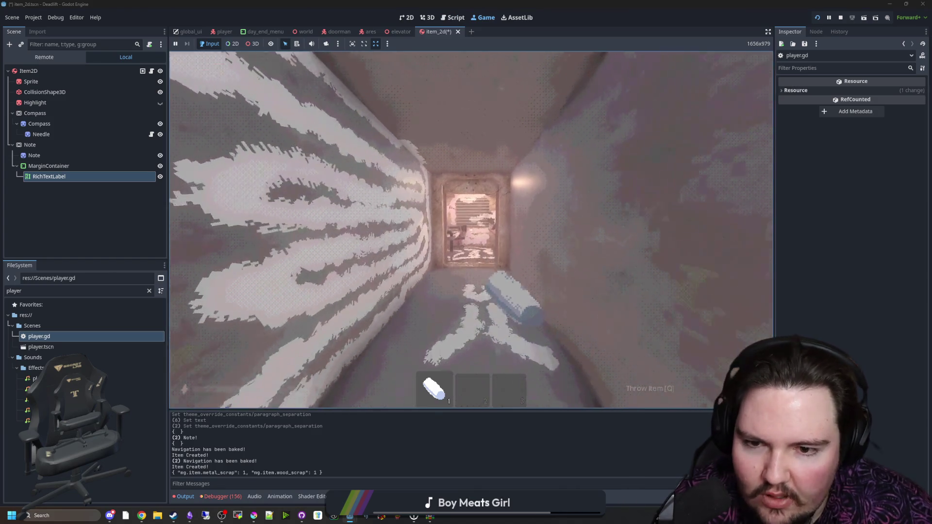
key(w)
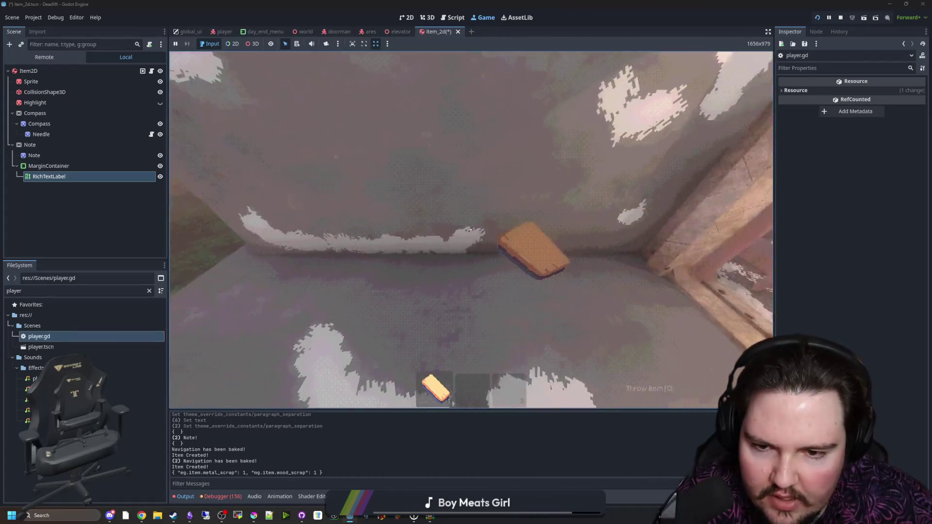
key(q)
key(Escape)
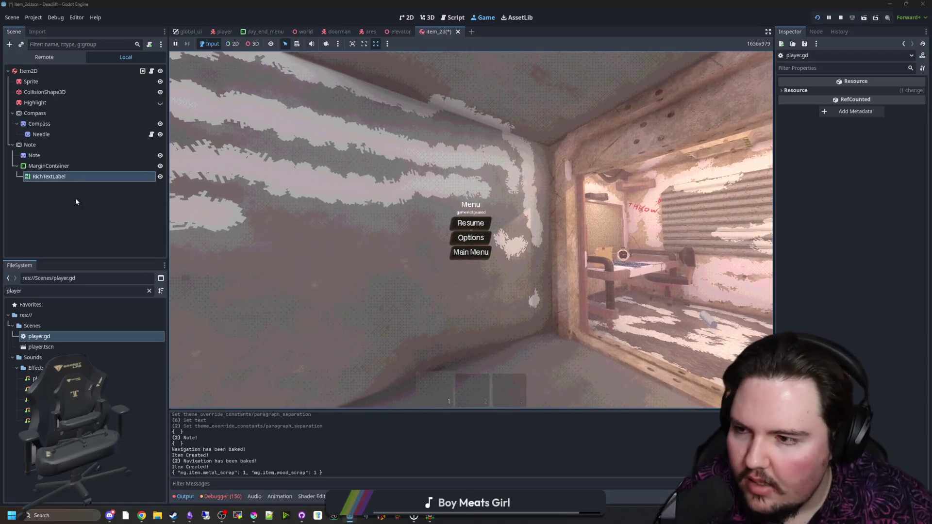
Open player.gd and search it for 'chalk' to jump through the matches.
double_click(83, 336)
click(473, 226)
key(ctrl+f)
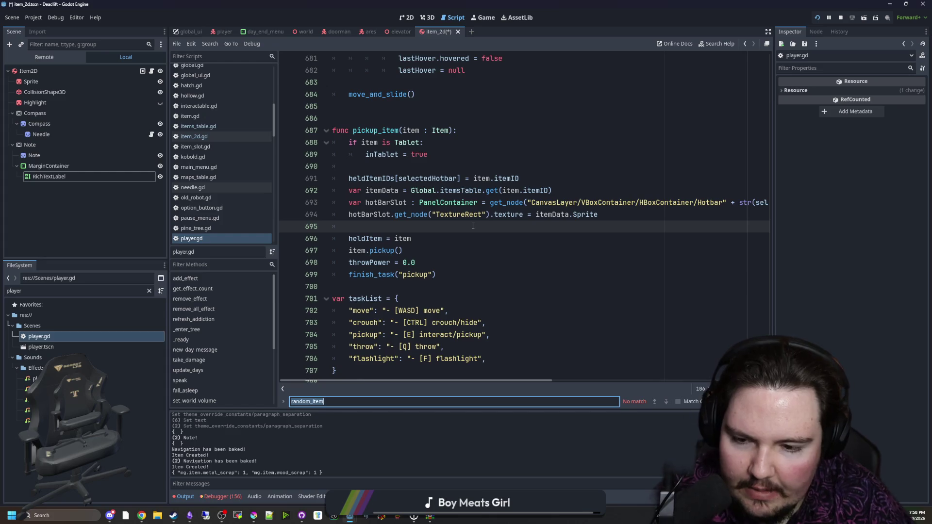
text(chalk)
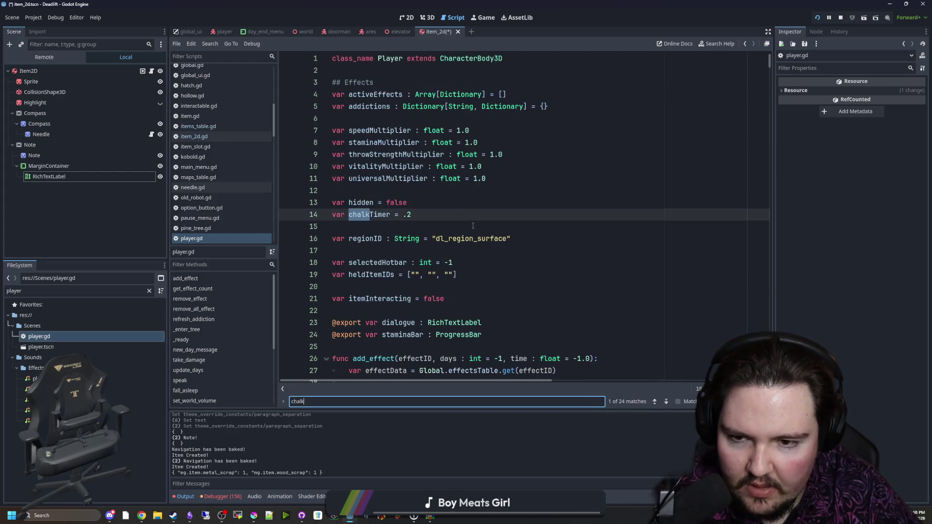
key(Return)
key(Return)
key(Return)
key(Return)
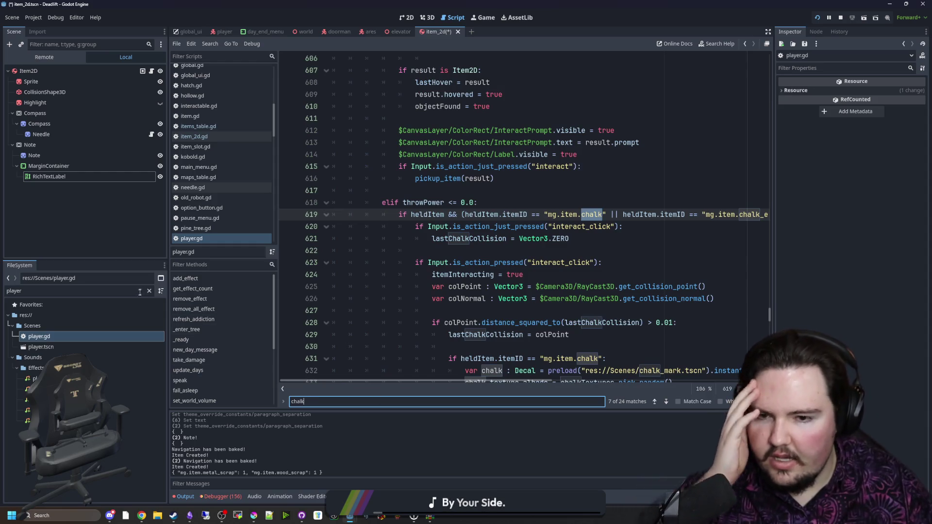
Scroll to the chalk-mark placement code and select lines 631–640.
drag(167, 279, 65, 279)
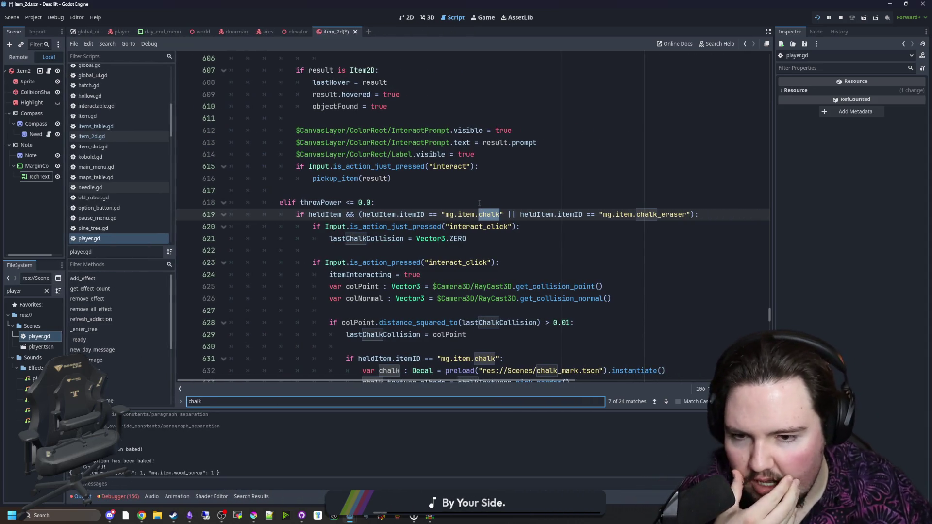
scroll(476, 214, down, 3)
scroll(476, 214, down, 5)
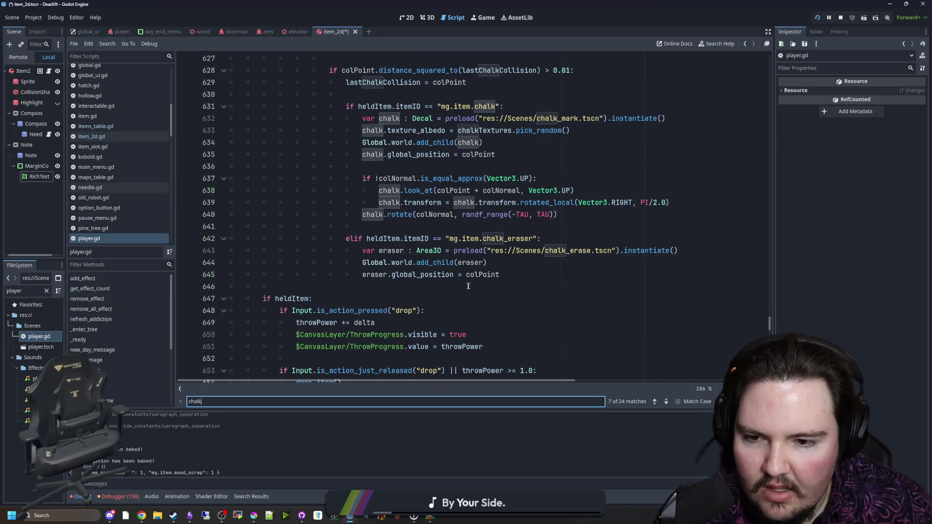
scroll(476, 214, up, 2)
mouse_move(279, 359)
mouse_down()
mouse_move(399, 250)
mouse_move(313, 82)
mouse_up()
click(374, 191)
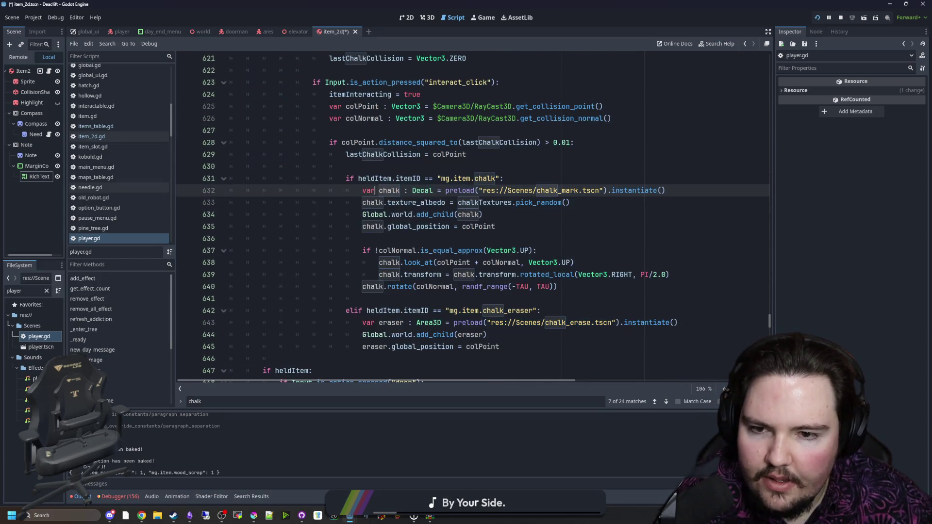
drag(558, 287, 310, 184)
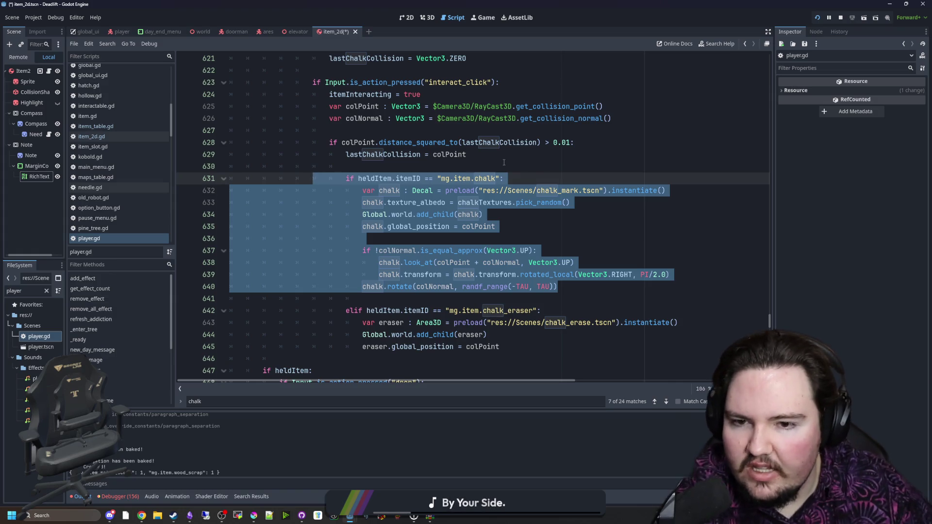
scroll(485, 199, up, 4)
scroll(466, 236, down, 4)
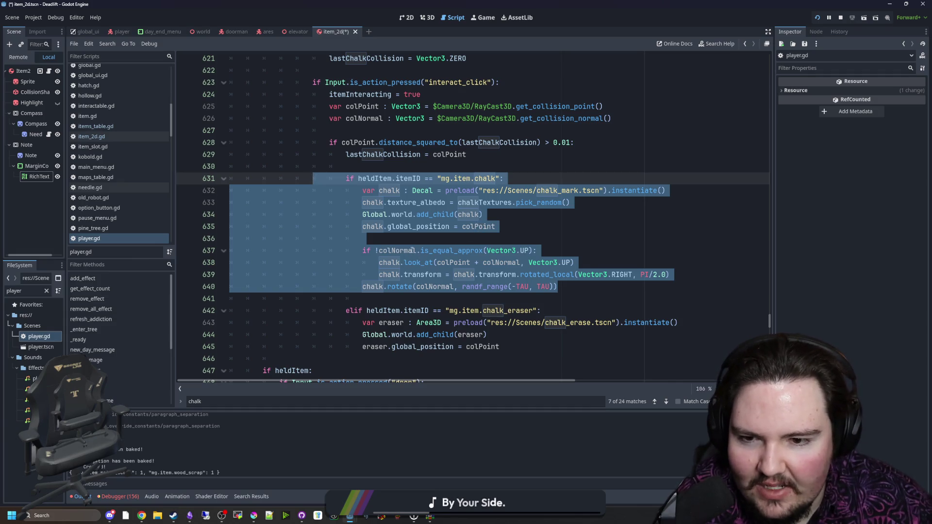
click(422, 241)
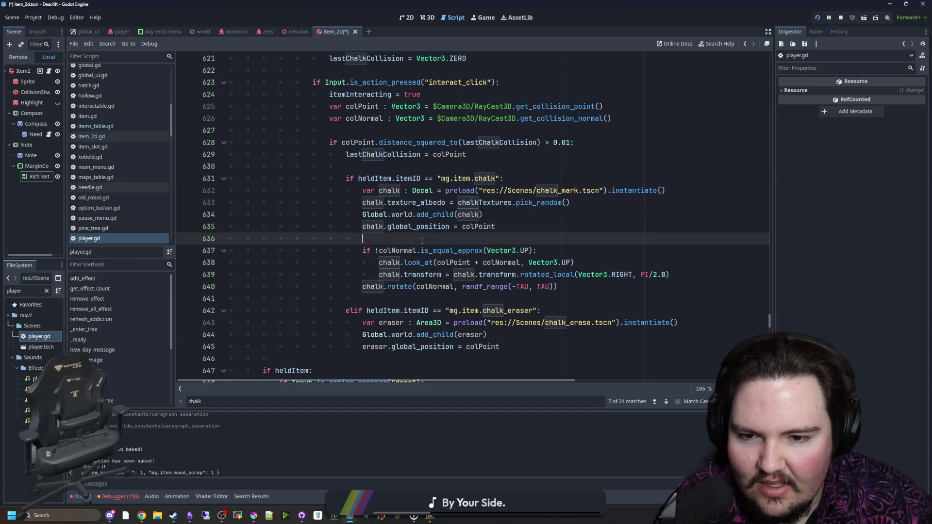
click(382, 250)
drag(558, 286, 238, 249)
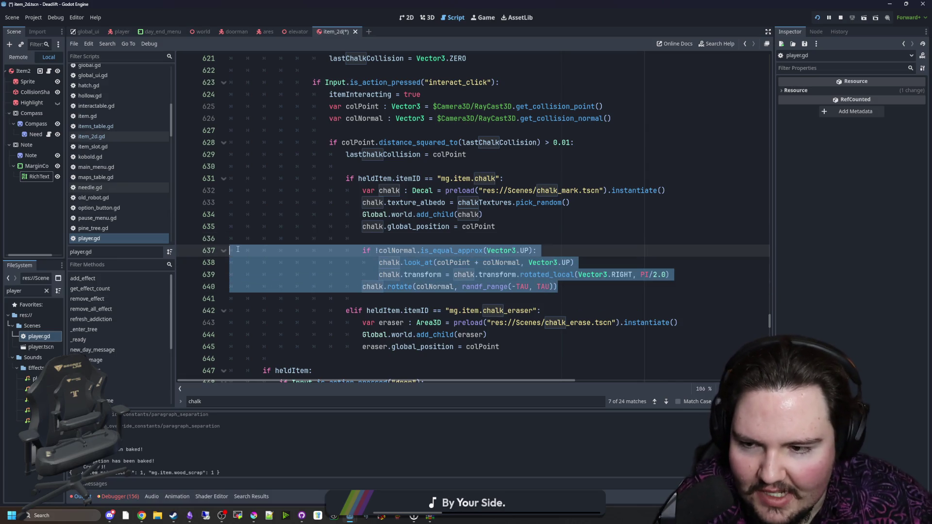
click(419, 237)
mouse_move(559, 286)
mouse_down()
mouse_move(361, 286)
mouse_move(168, 251)
mouse_move(145, 289)
mouse_move(117, 236)
mouse_move(95, 248)
mouse_up()
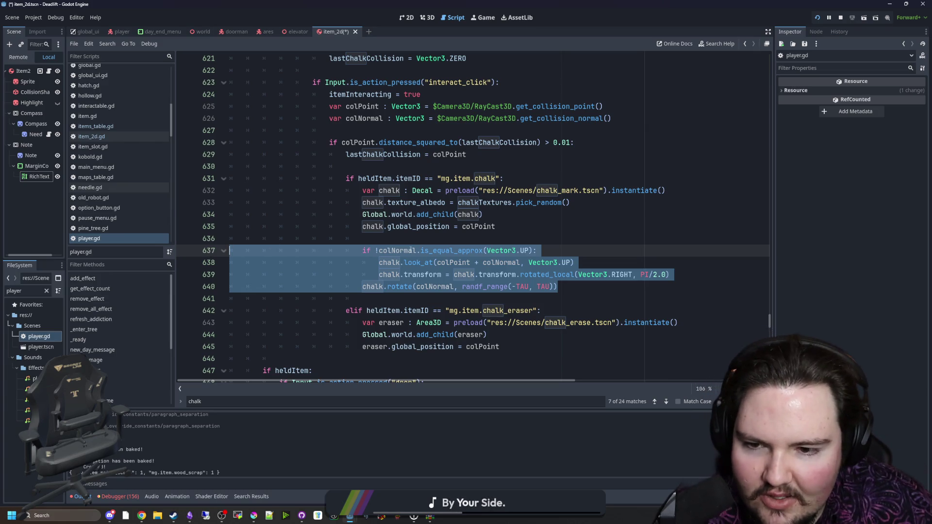
key(Left)
mouse_move(589, 287)
mouse_down()
mouse_move(233, 254)
mouse_move(208, 261)
mouse_up()
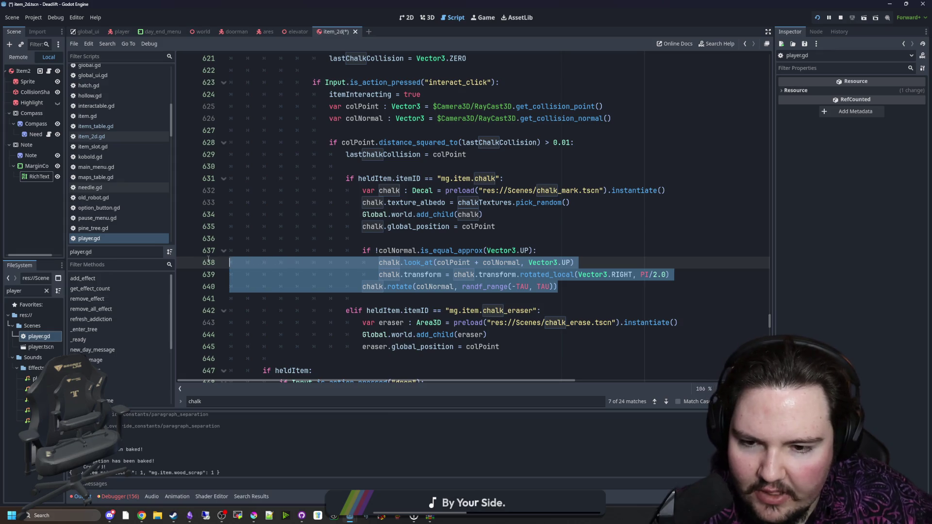
click(358, 242)
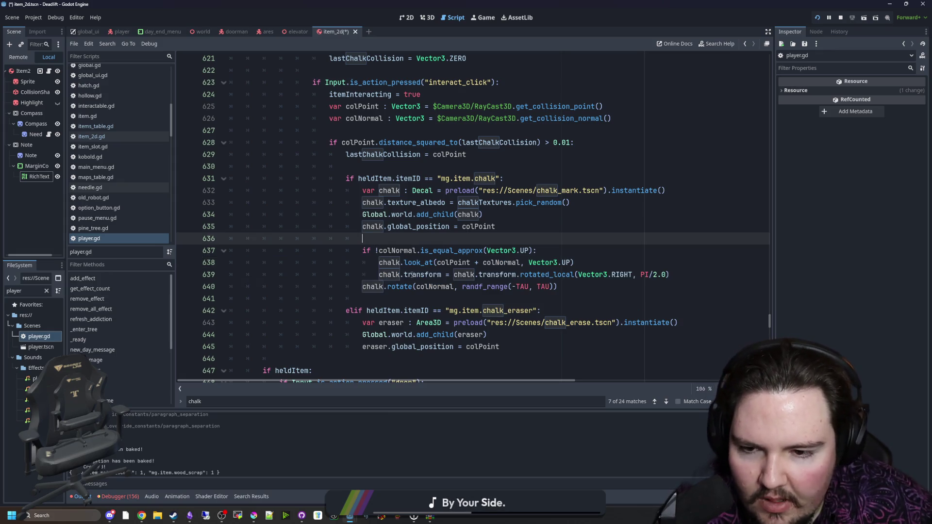
drag(387, 255, 472, 252)
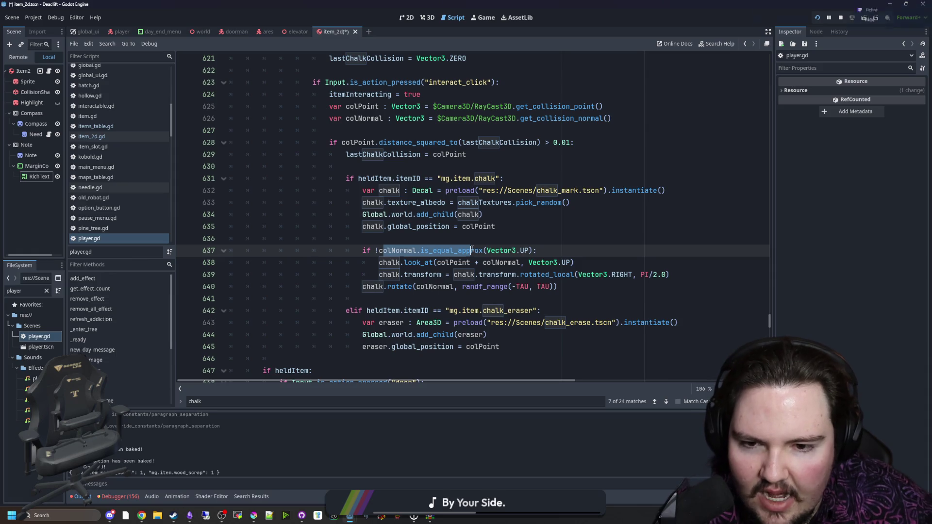
click(440, 256)
triple_click(425, 262)
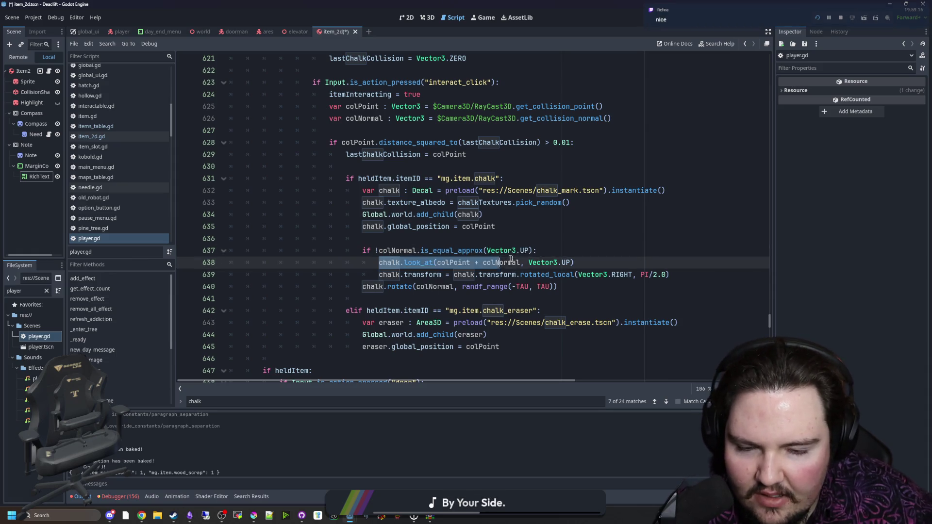
key(End)
click(598, 262)
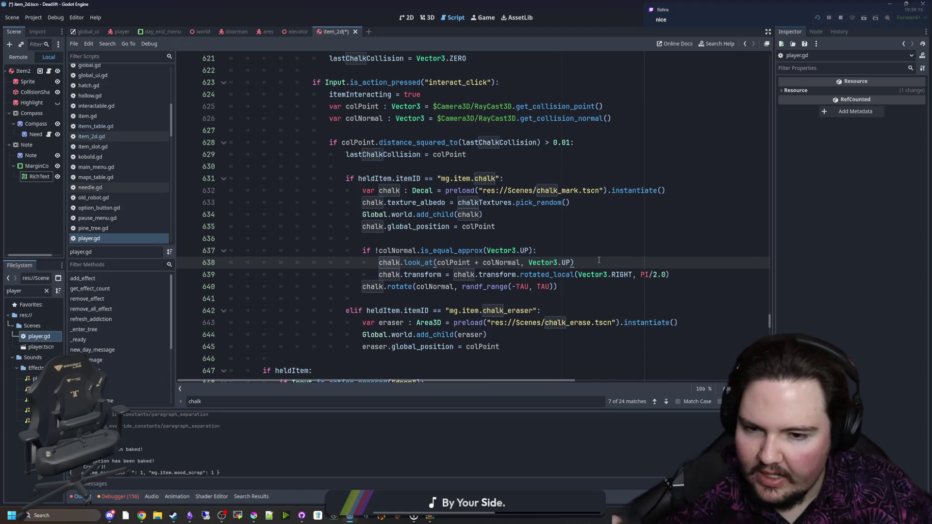
mouse_move(378, 274)
mouse_down()
mouse_move(437, 262)
mouse_move(689, 270)
mouse_up()
click(688, 270)
drag(558, 286, 355, 286)
key(Down)
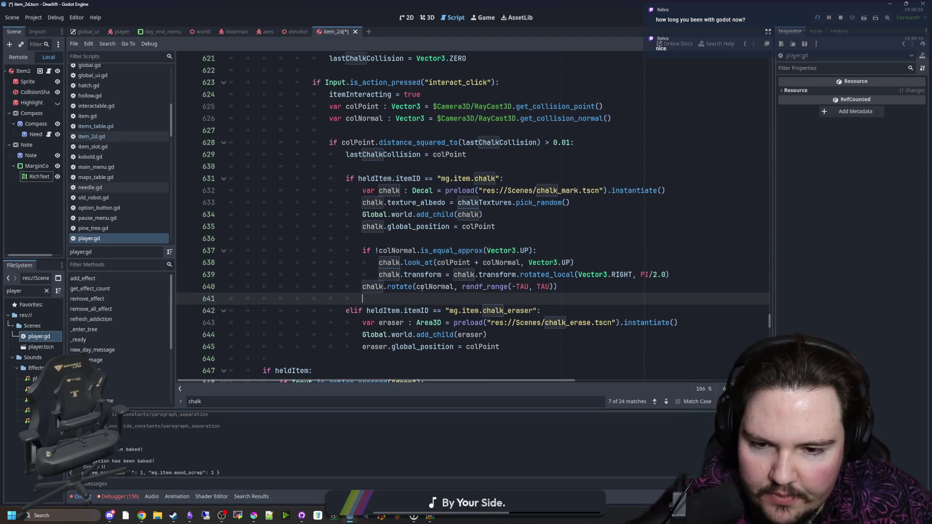
click(580, 262)
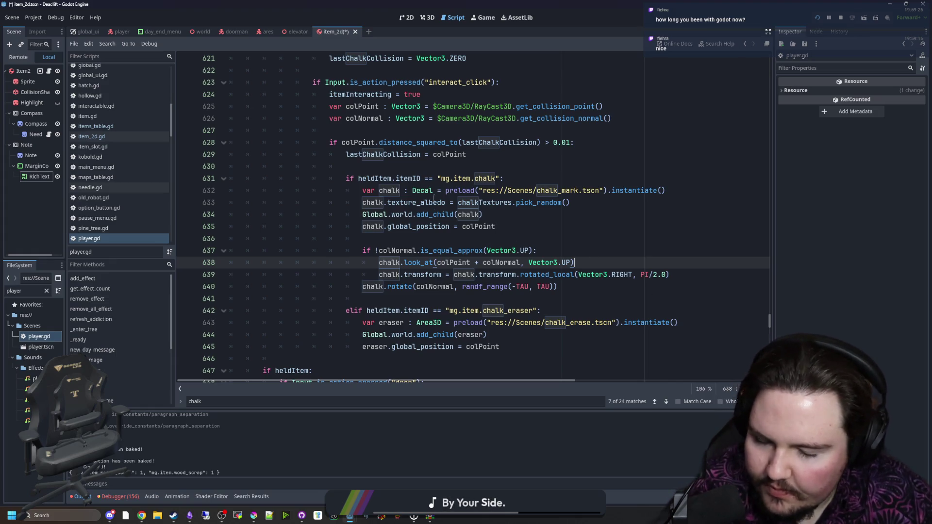
key(F5)
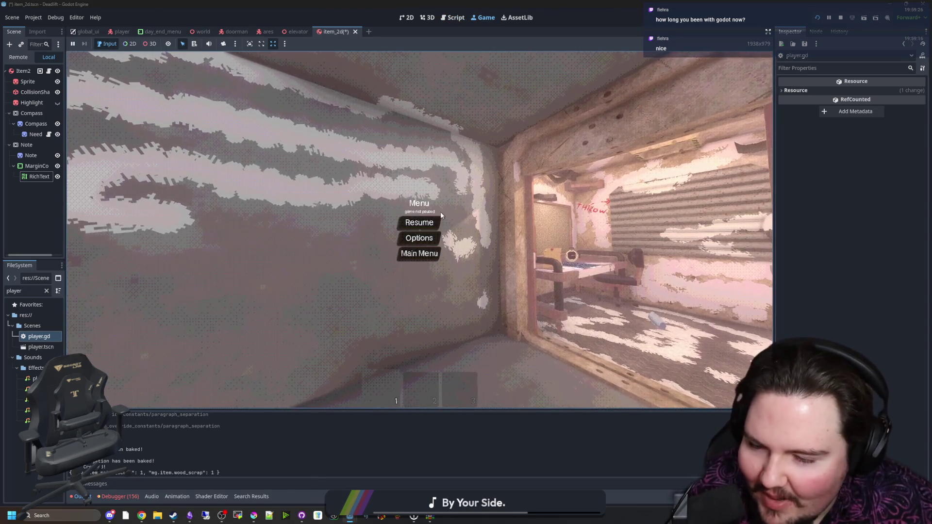
Resume the game, pick up the wood scrap in the room, and throw it onto the table.
click(432, 222)
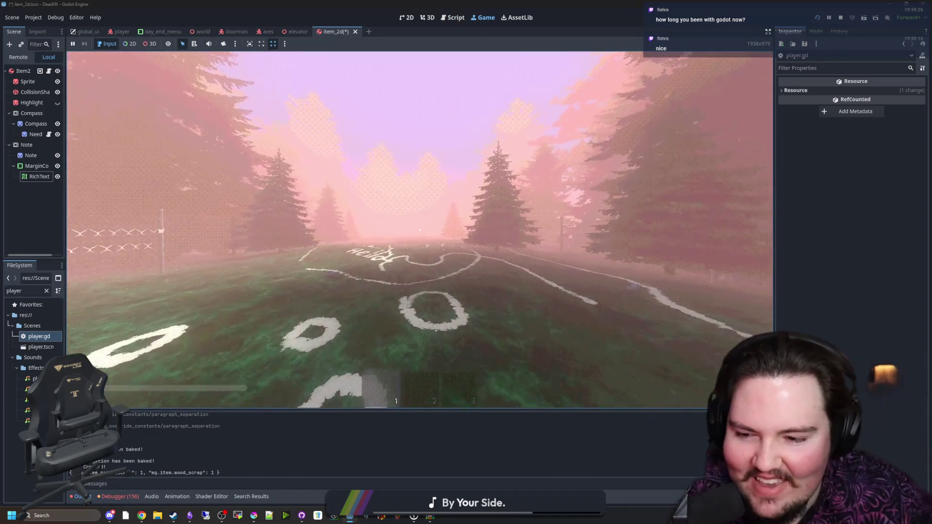
key(w)
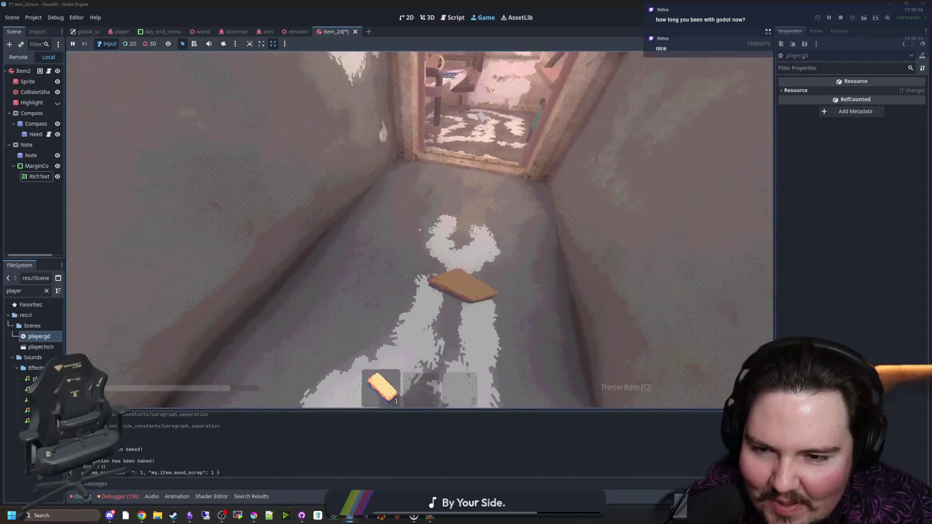
key(q)
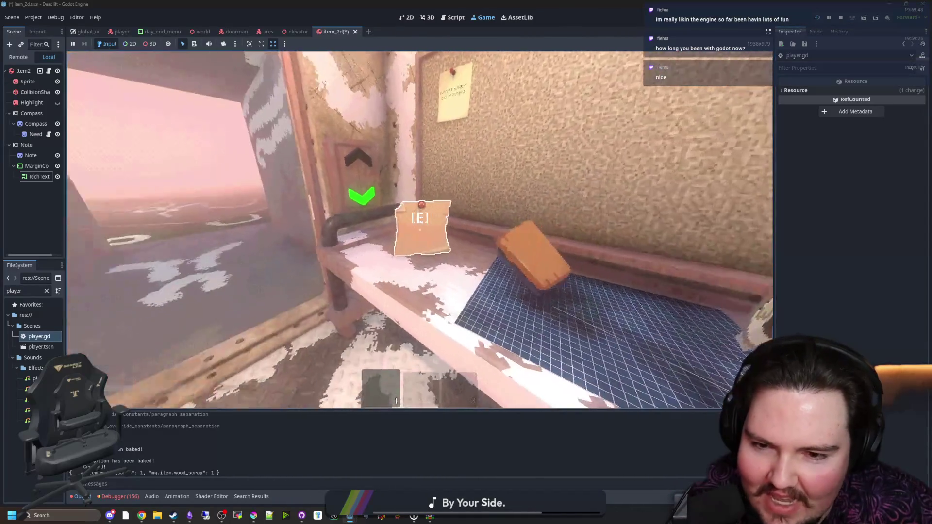
Walk across the chalk-marked field, pick up the rock, and throw it onto the grass.
key(w)
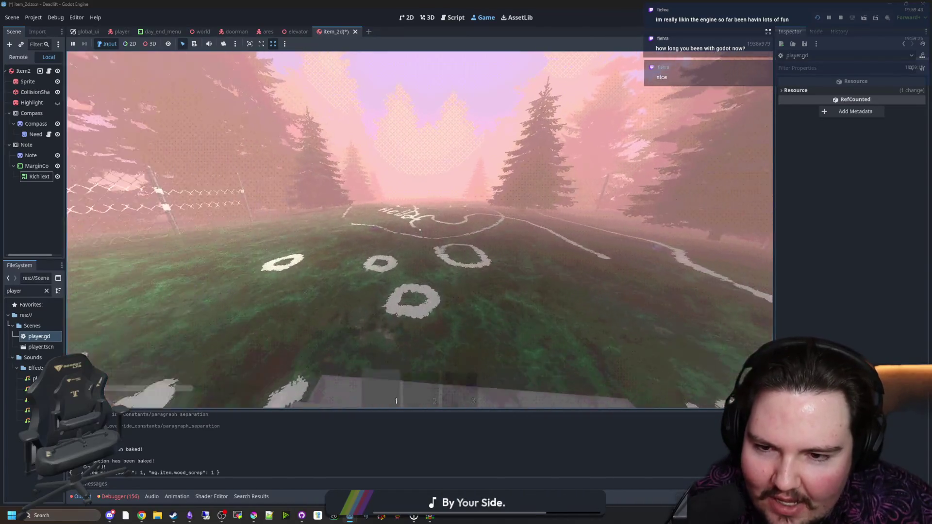
key(w)
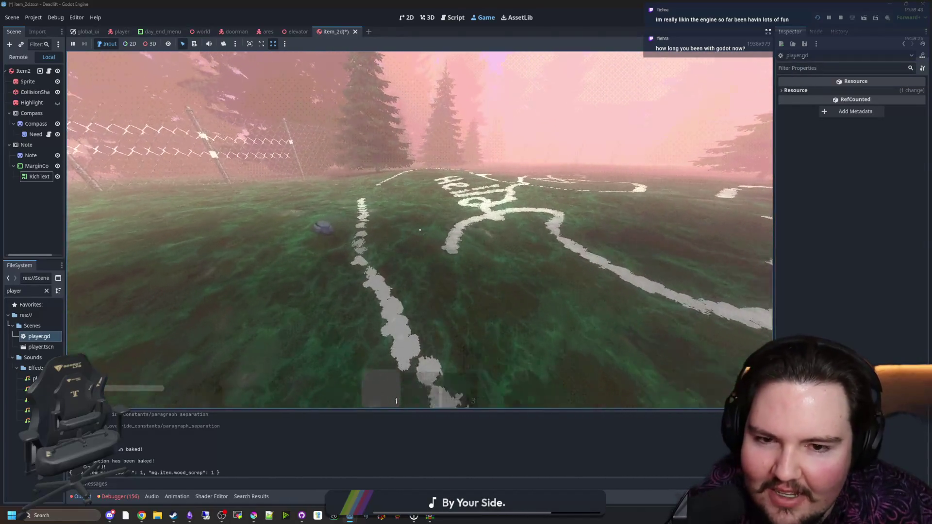
key(w)
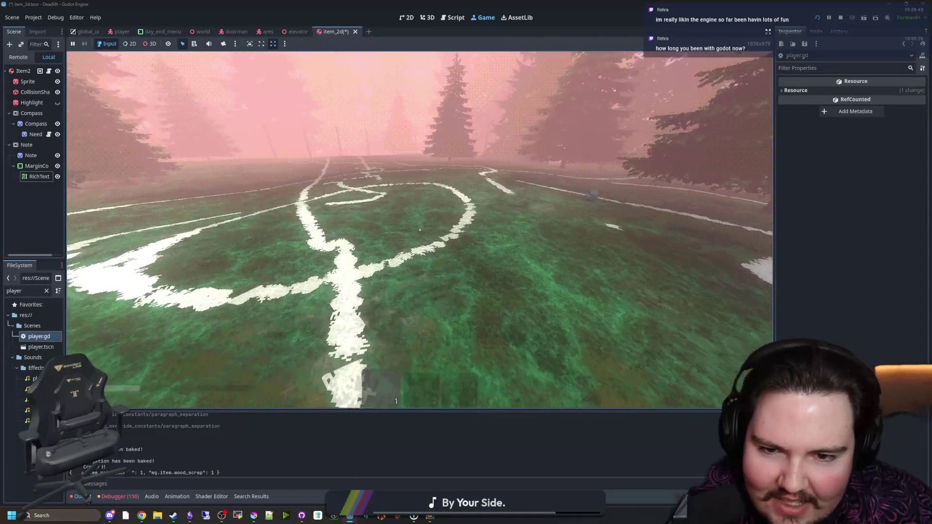
key(w)
key(e)
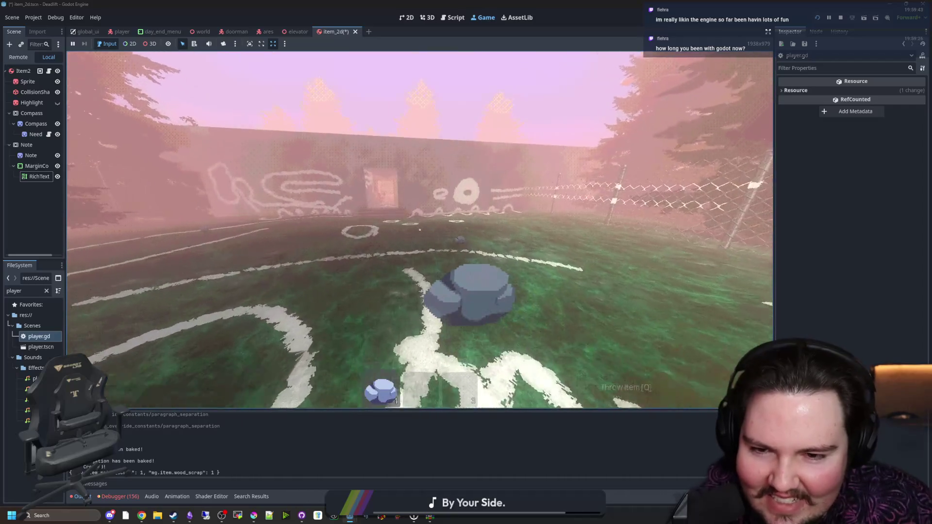
key(q)
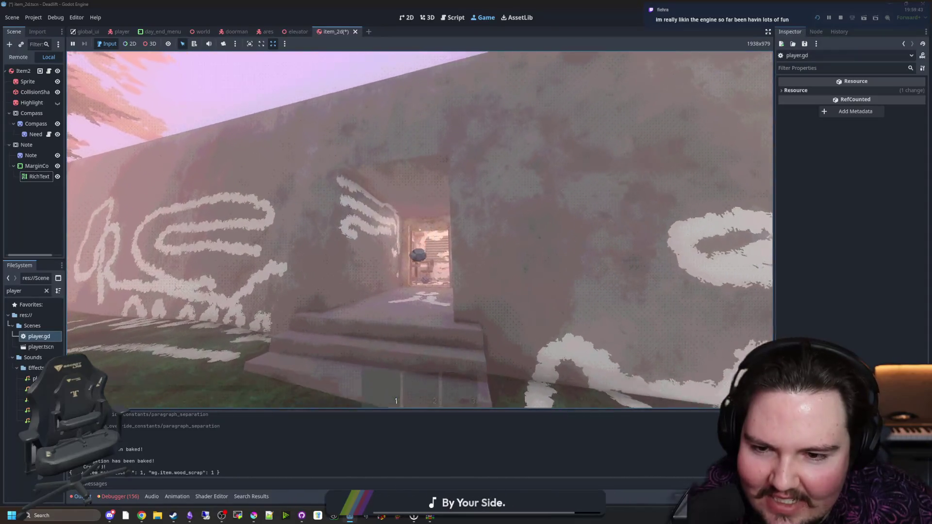
key(w)
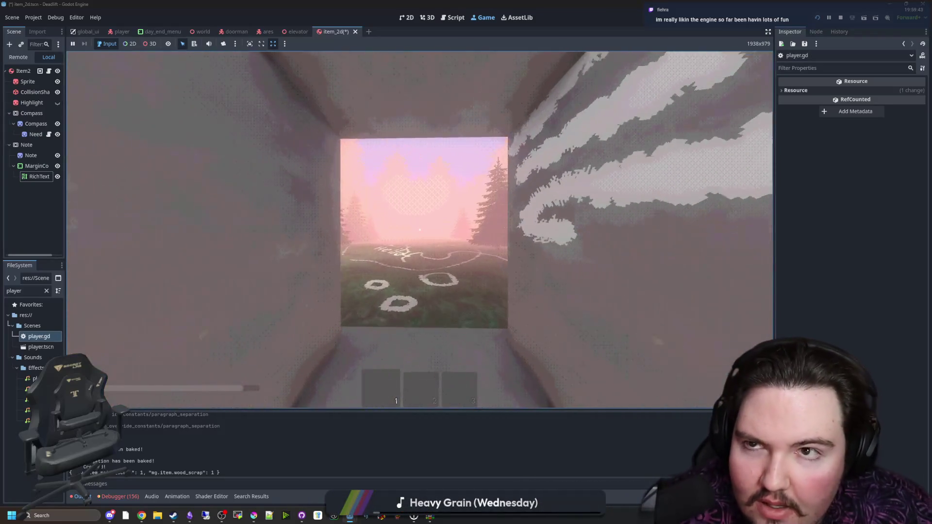
key(w)
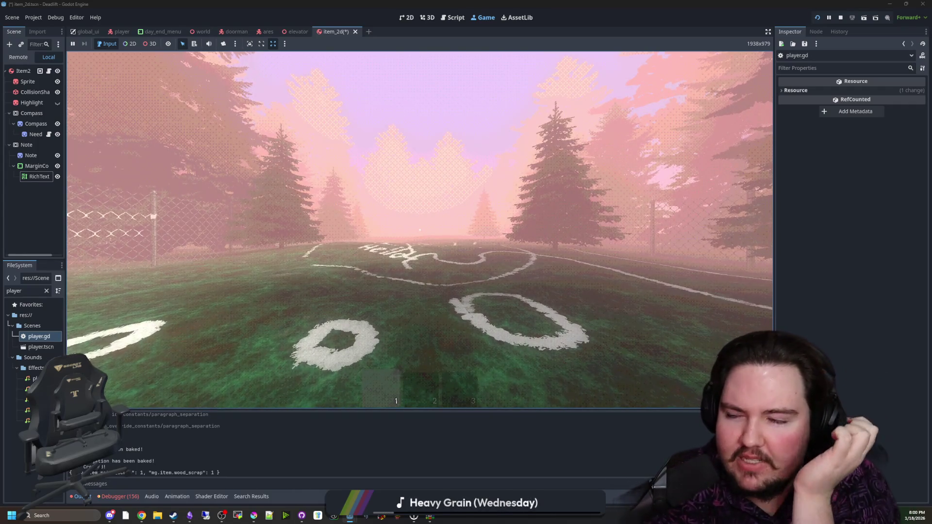
Walk to the table, leave the white chalk roll on it, and head into the side corridor.
key(w)
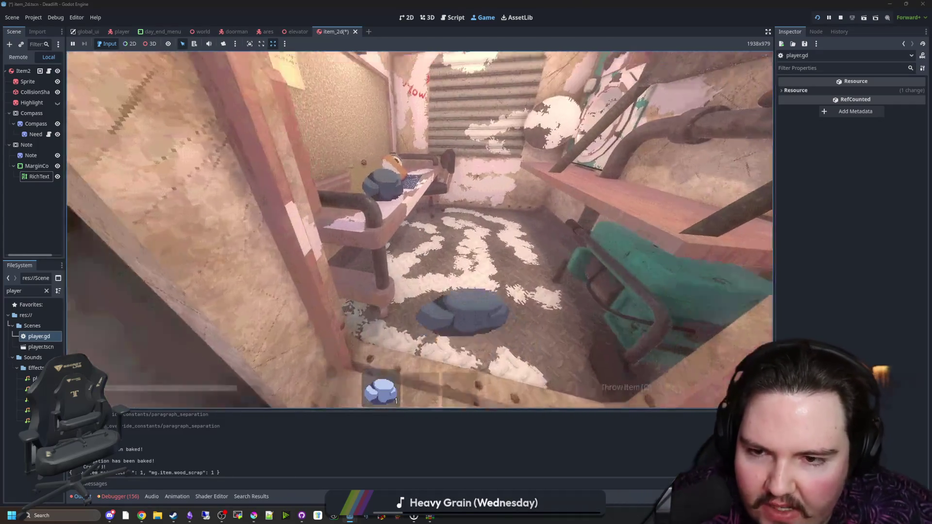
key(q)
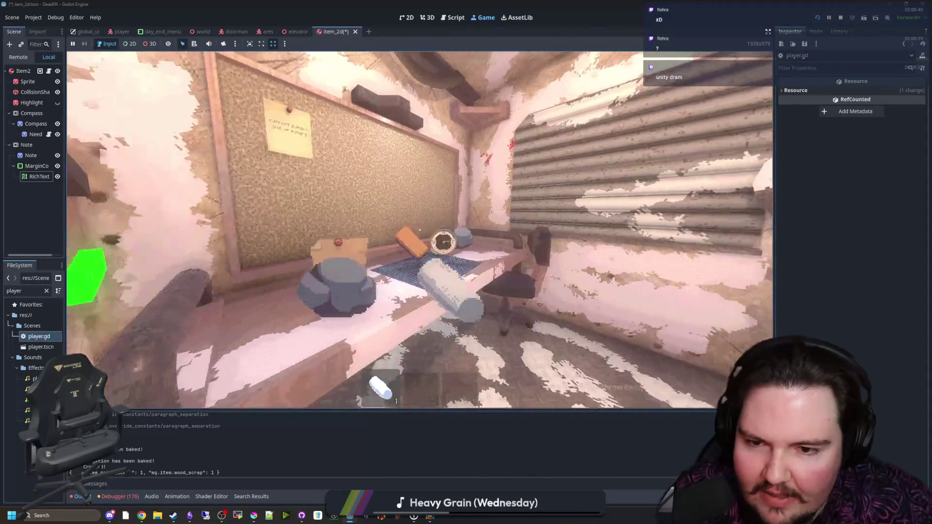
key(q)
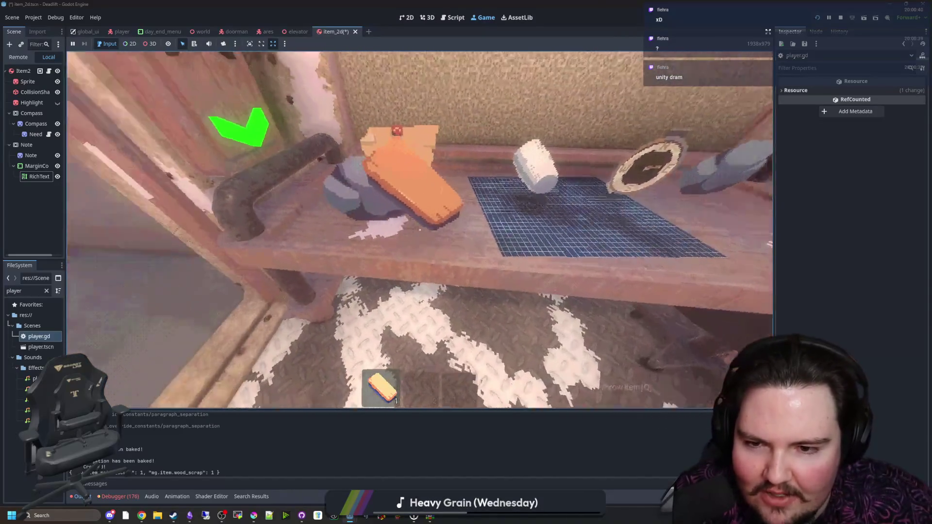
key(s)
mouse_move(418, 229)
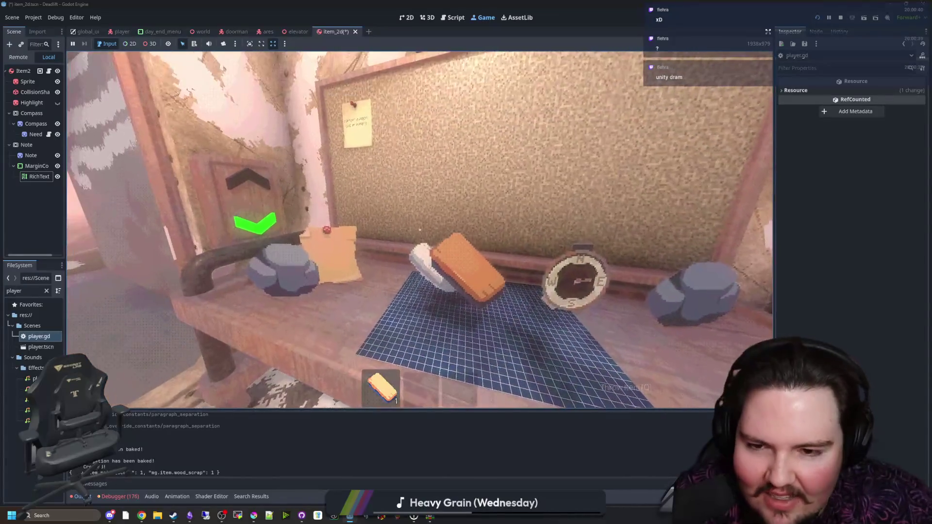
key(w)
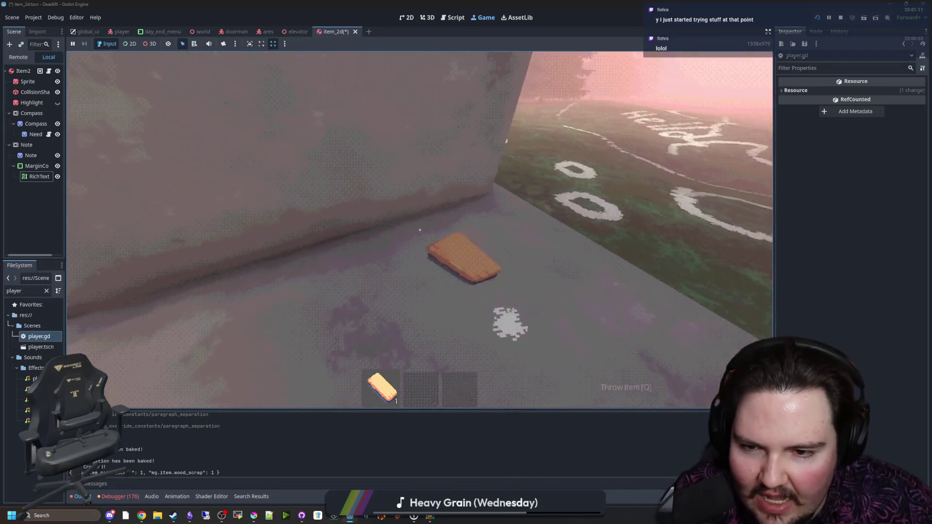
Carry the orange block out onto the grass by the chalk wall, then pause the game.
key(w)
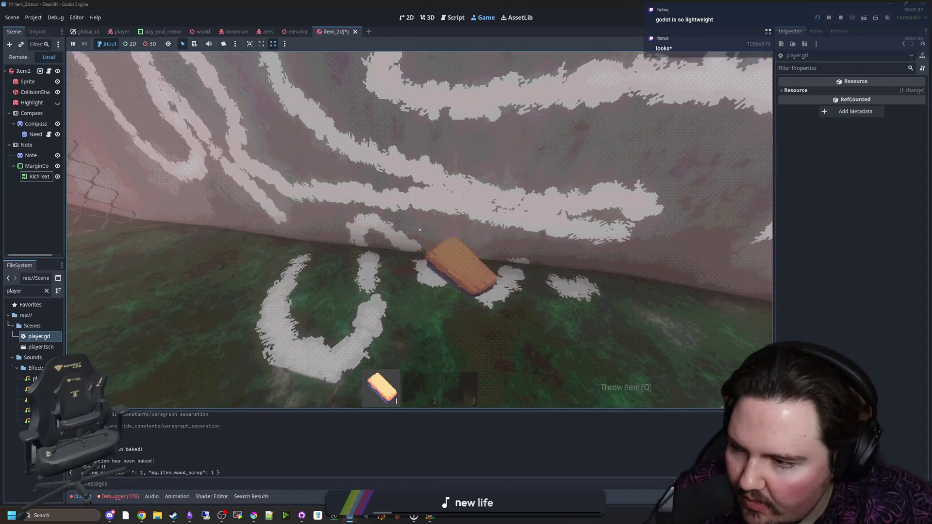
key(Escape)
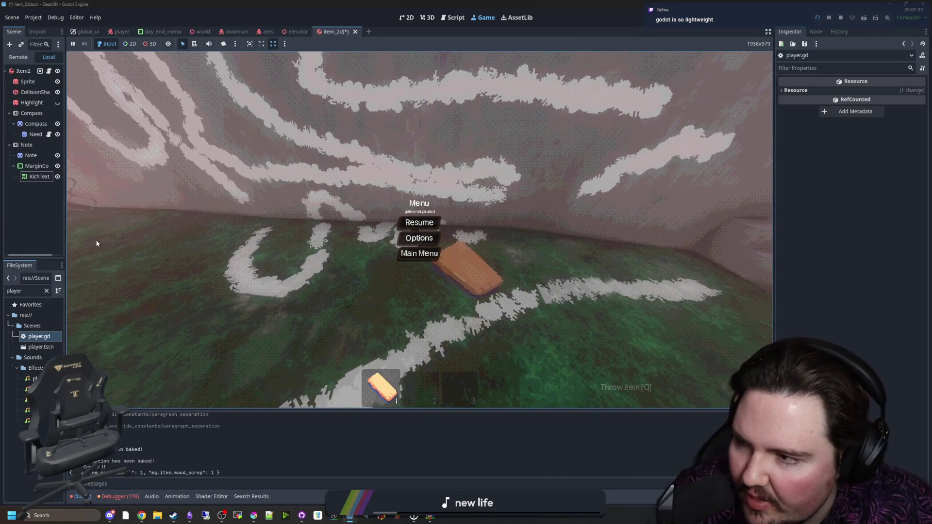
Resume and re-pause the game, then save the scene and relaunch the project with F5.
key(Escape)
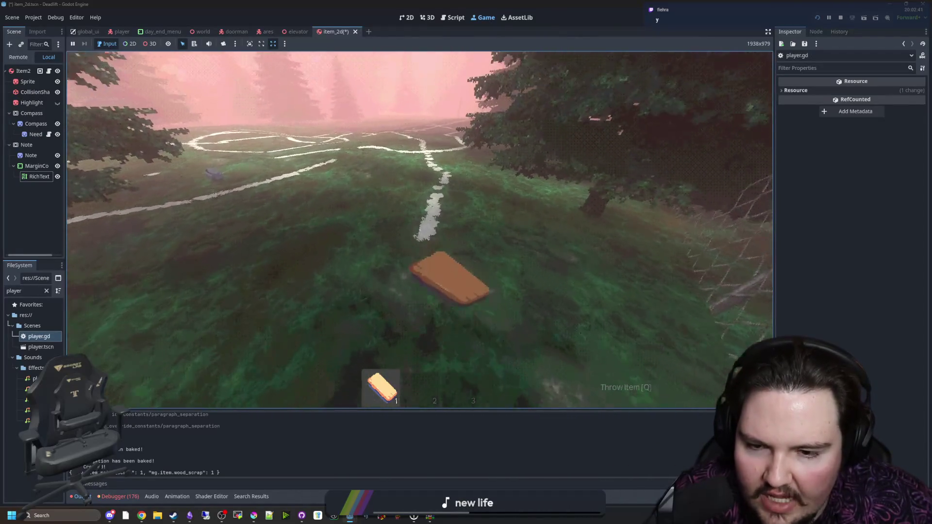
key(Escape)
key(F5)
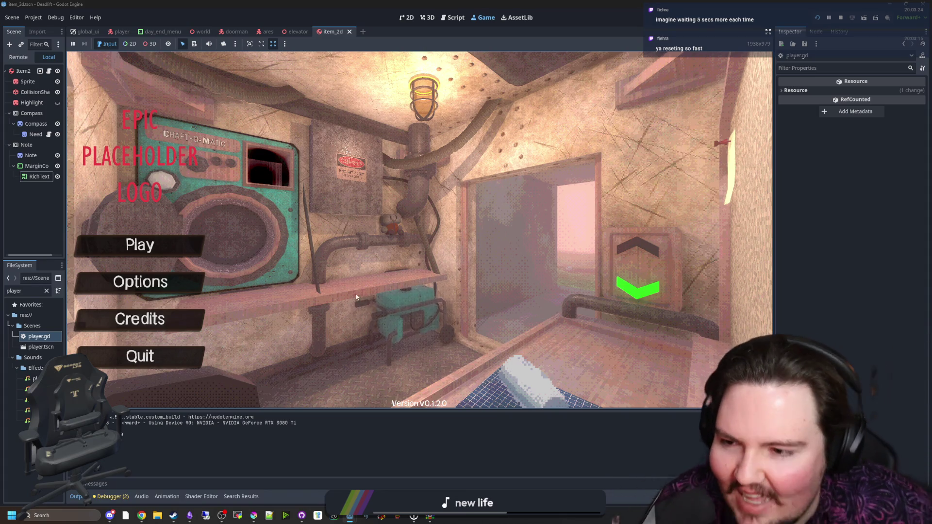
Look at the Options screen, then start a new game from the title menu.
click(140, 281)
click(274, 133)
click(179, 246)
Walk through the corridor and forest field, climb the stairs, and descend the elevator to level 1.
key(w)
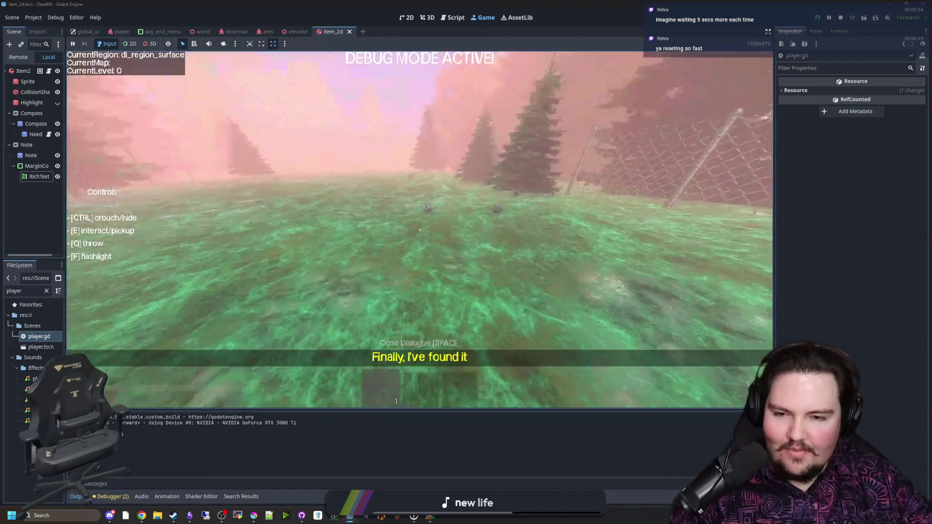
key(w)
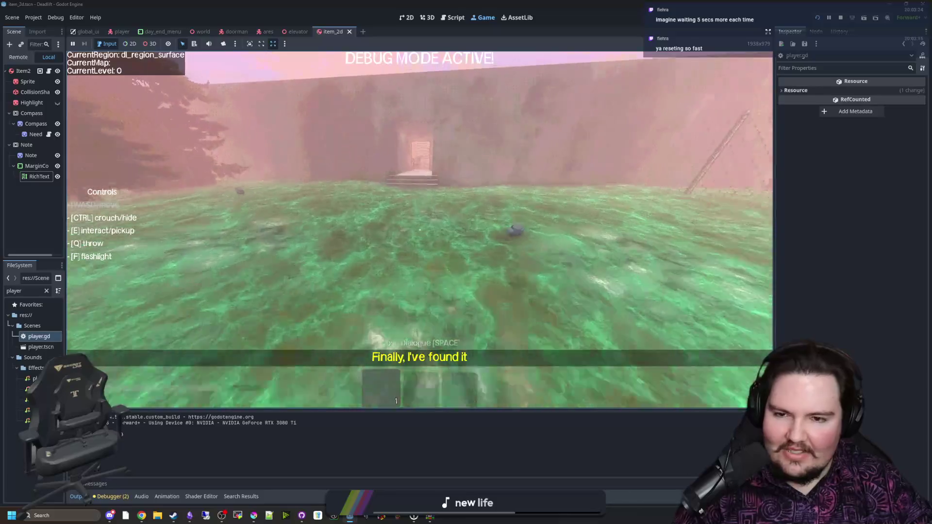
key(w)
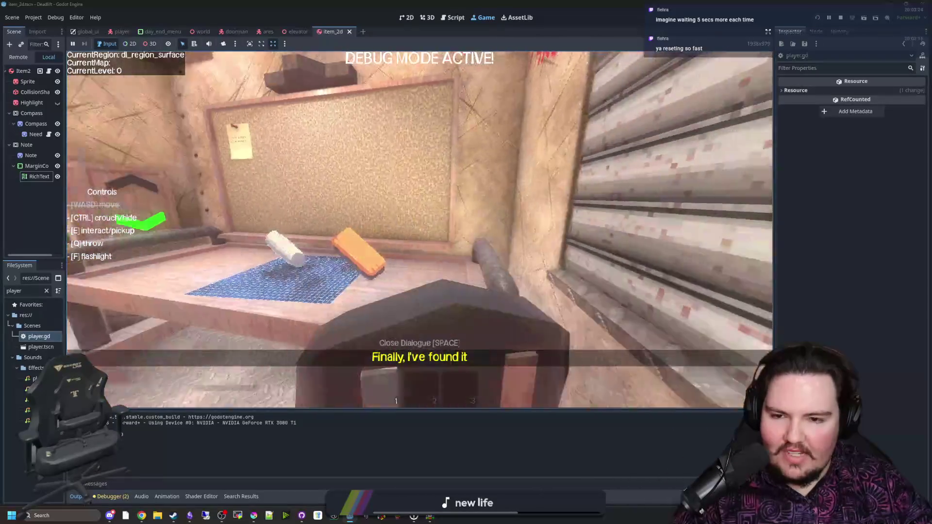
key(w)
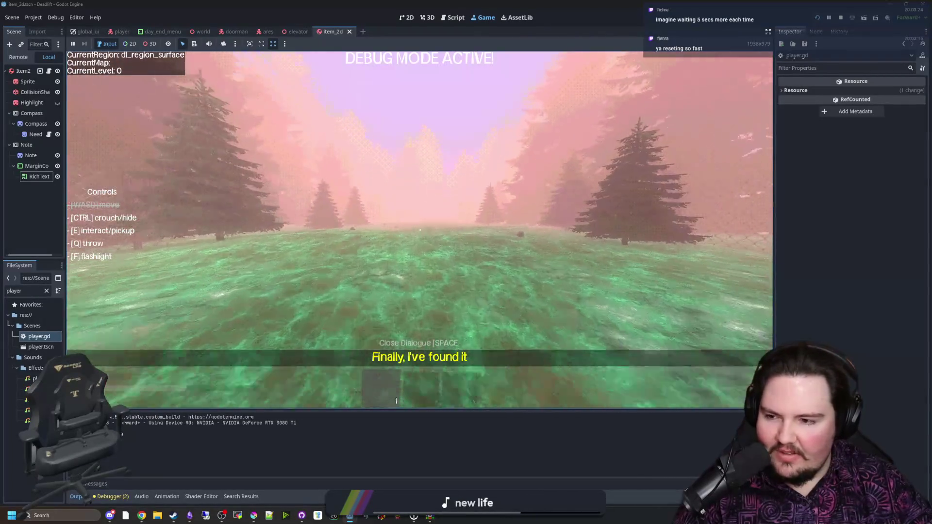
key(w)
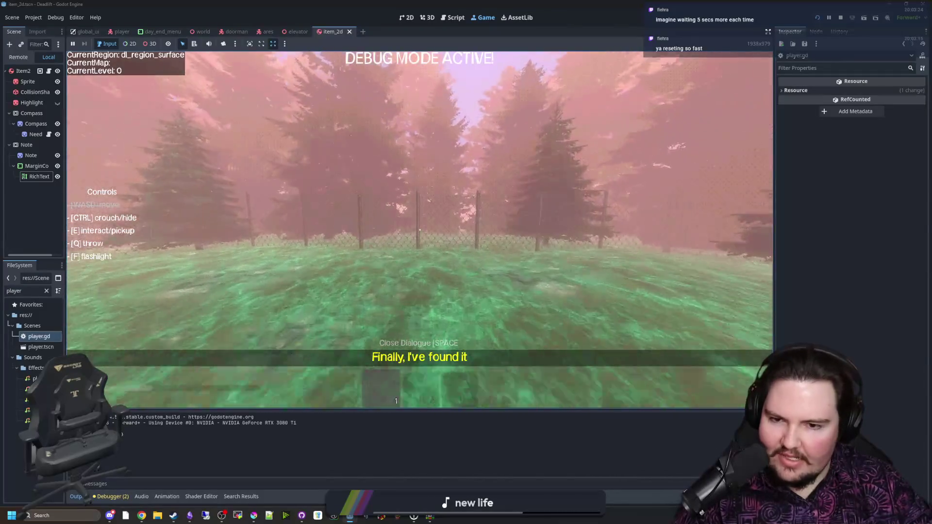
key(w)
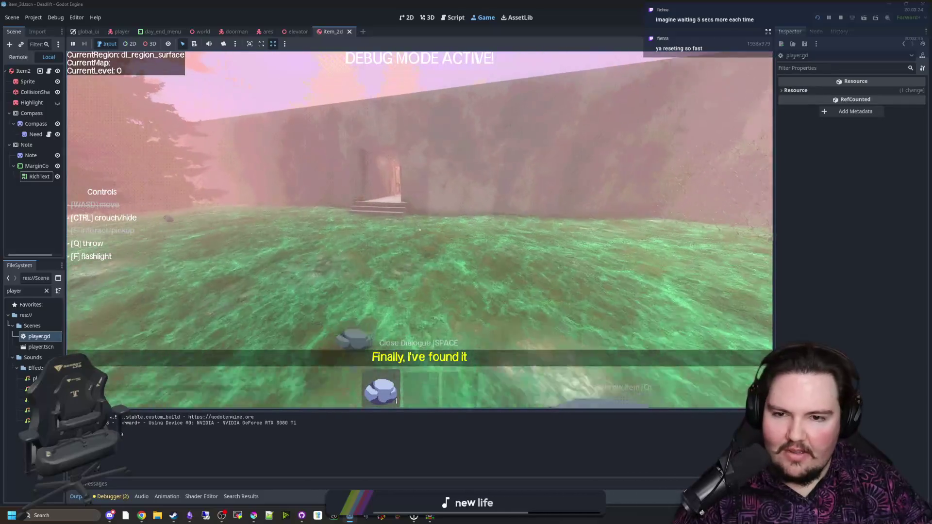
key(w)
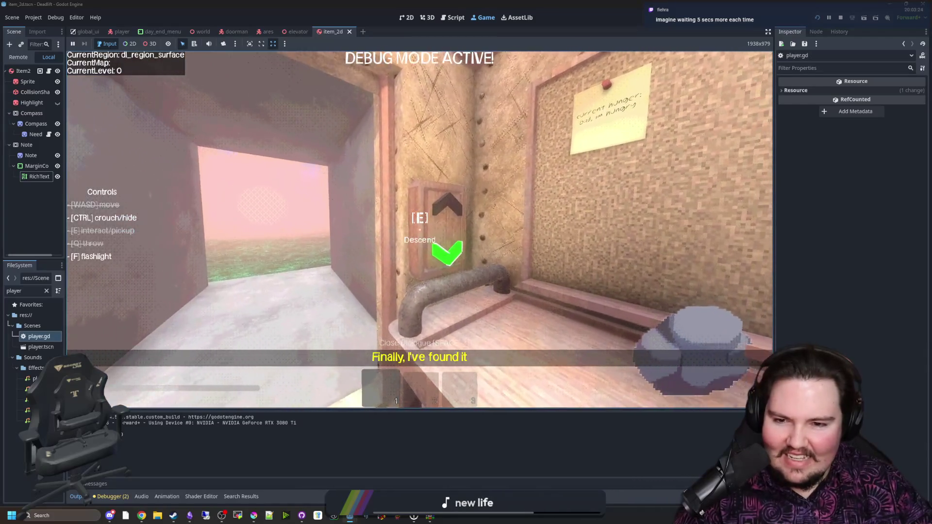
key(e)
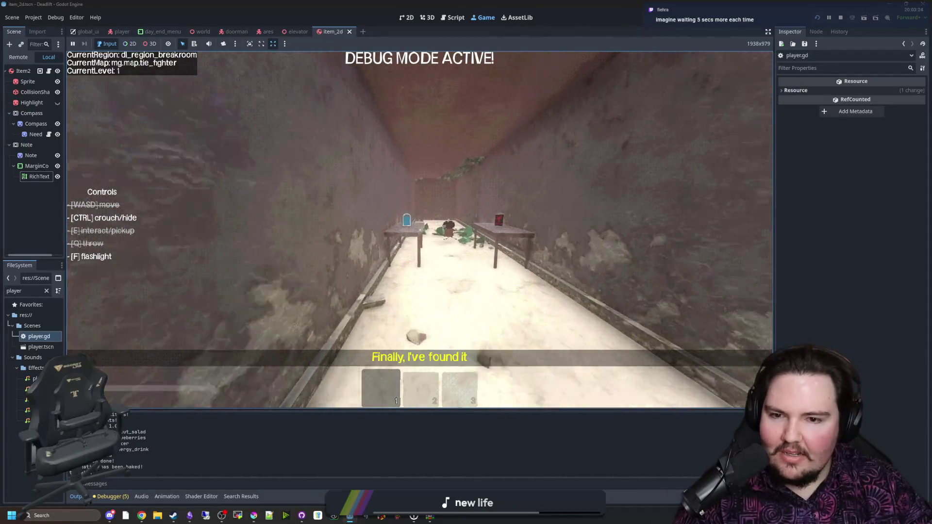
Walk forward past the two tables until leafy vines cover the corridor ahead.
key(w)
key(w)
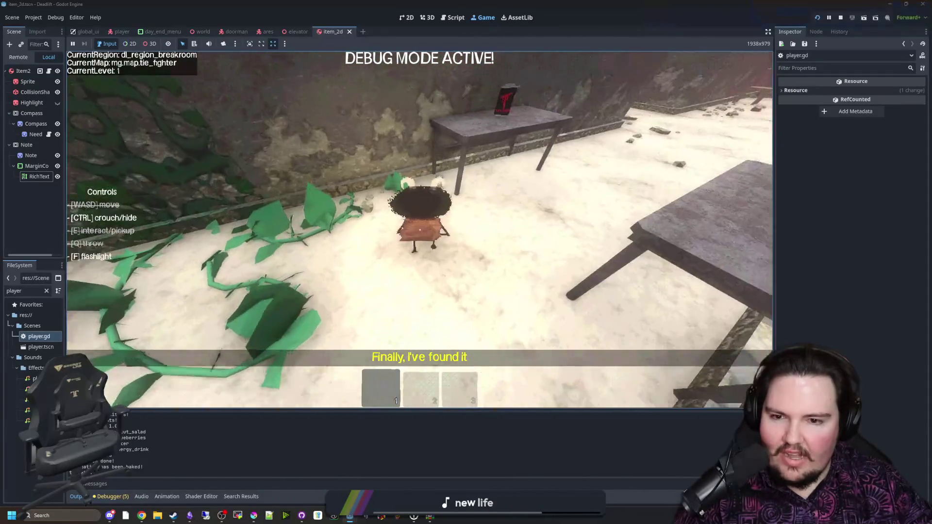
key(w)
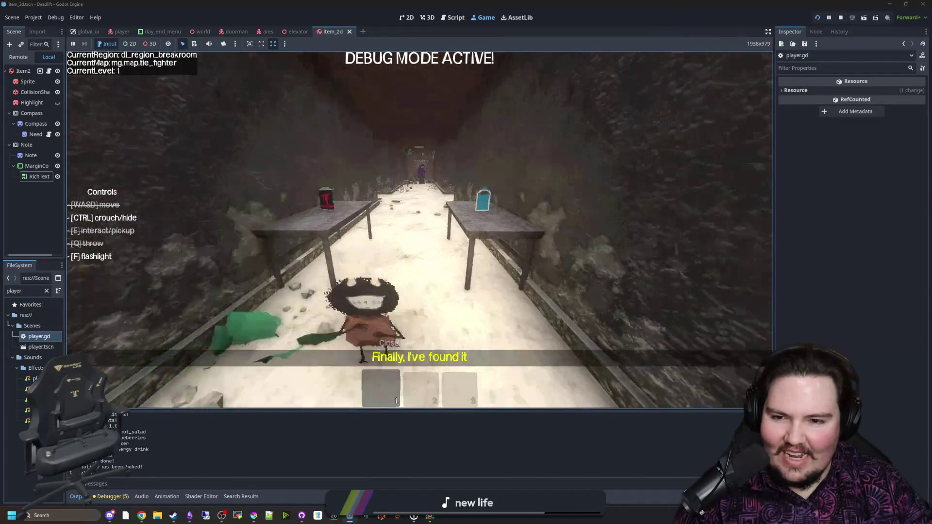
key(w)
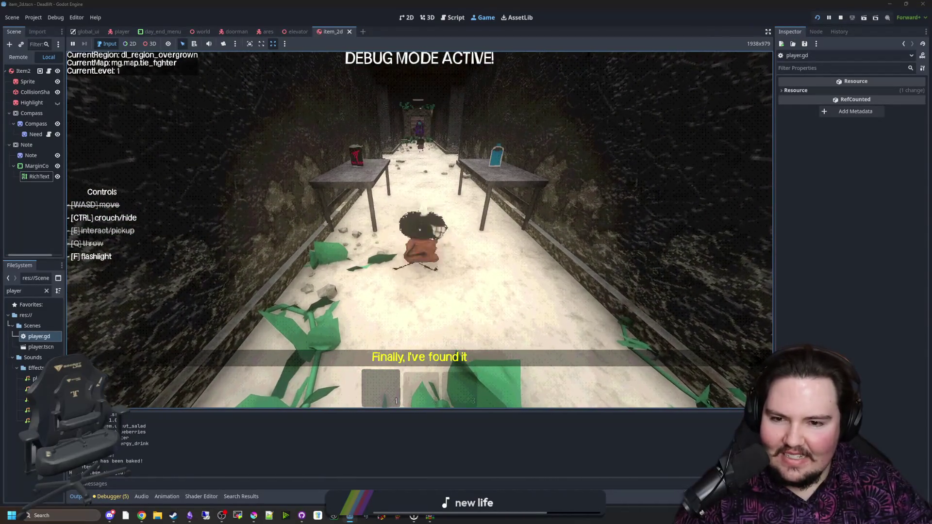
key(w)
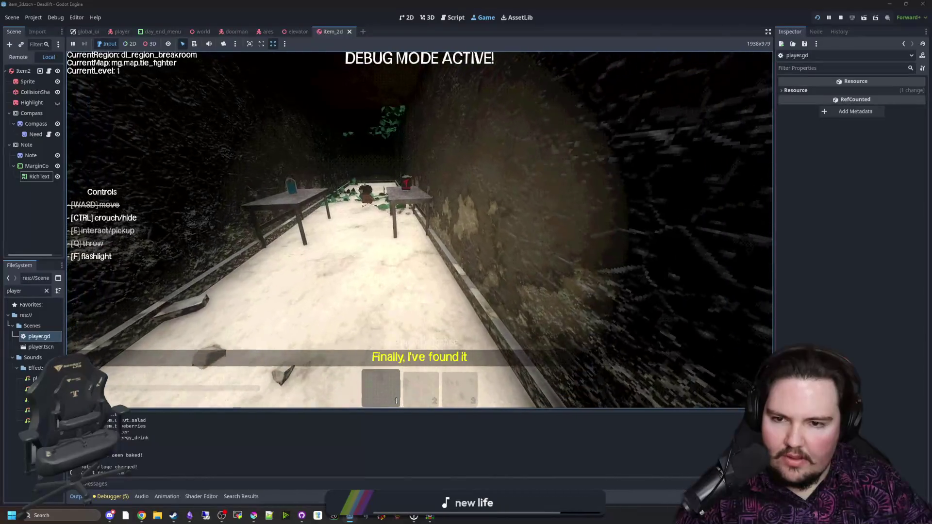
key(w)
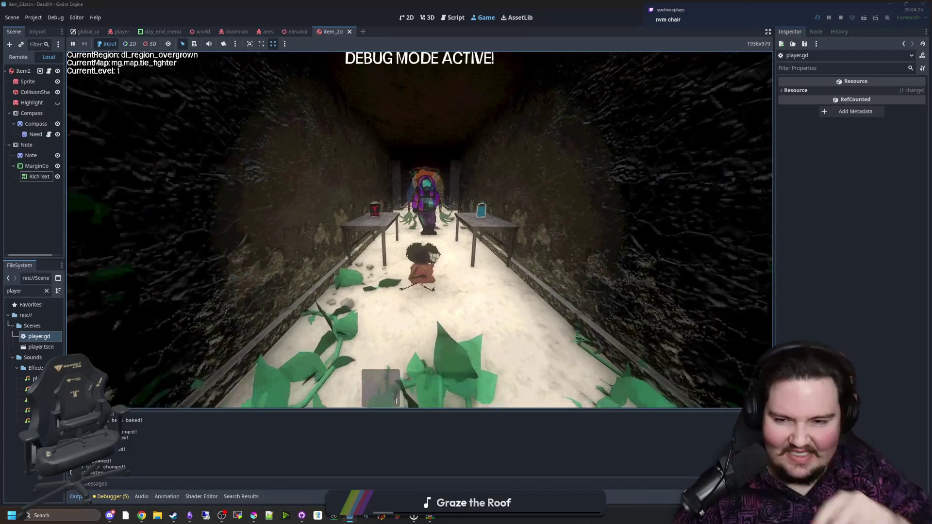
Pause the game with Esc, choose Resume, then pause it again in the vine-covered corridor.
key(super)
key(Escape)
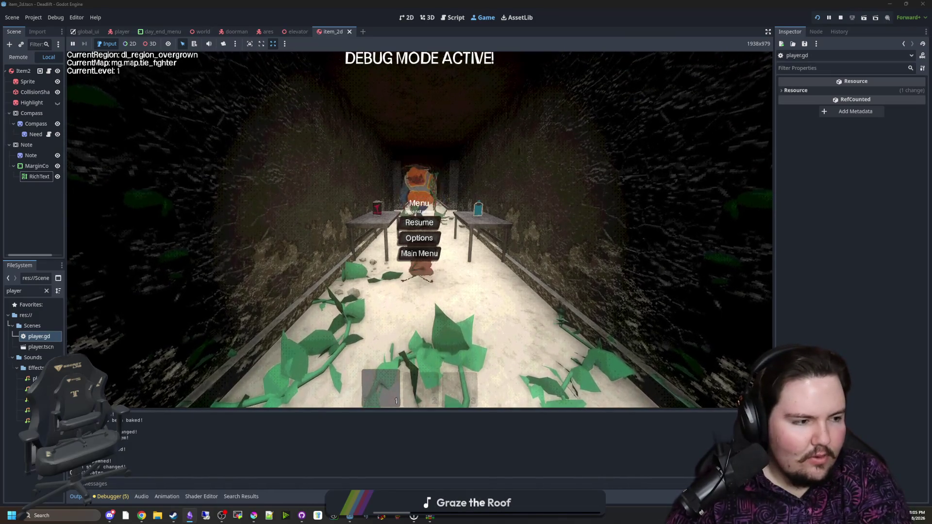
click(419, 222)
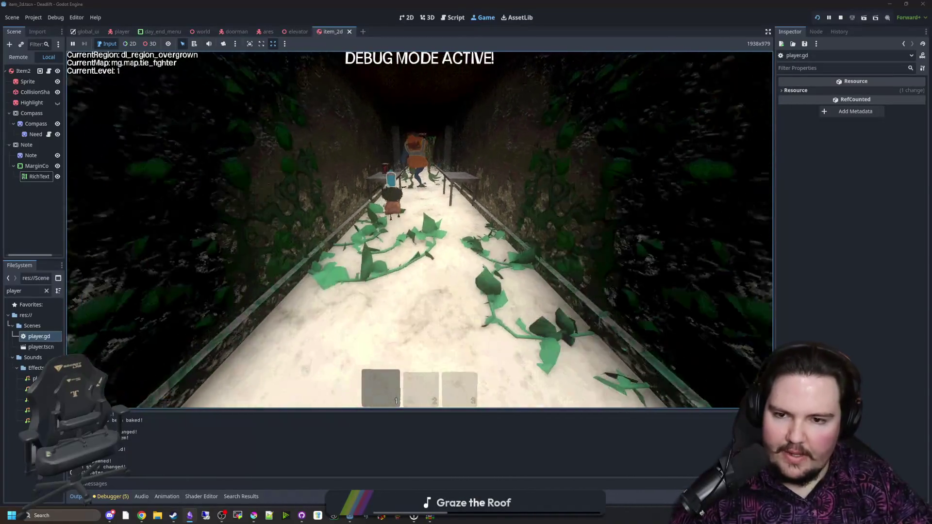
key(Escape)
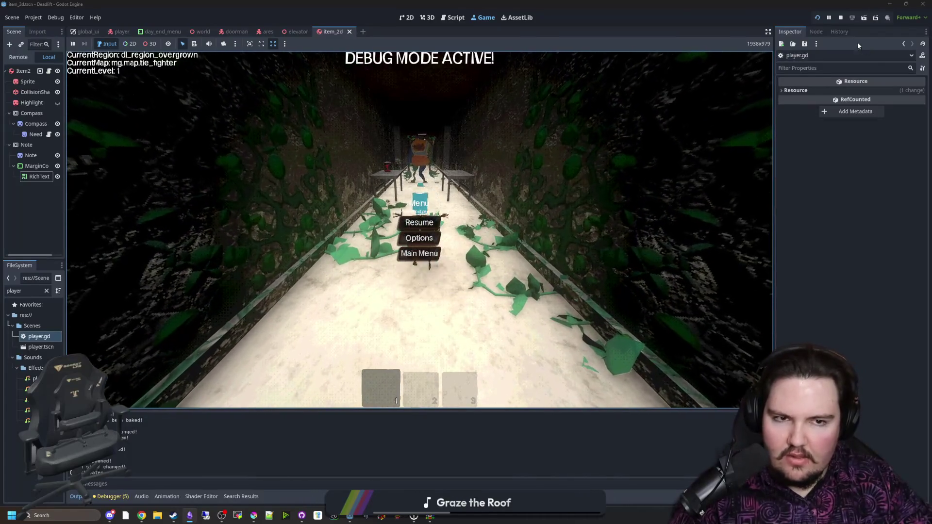
Stop the running project with the toolbar Stop button (F8).
click(838, 18)
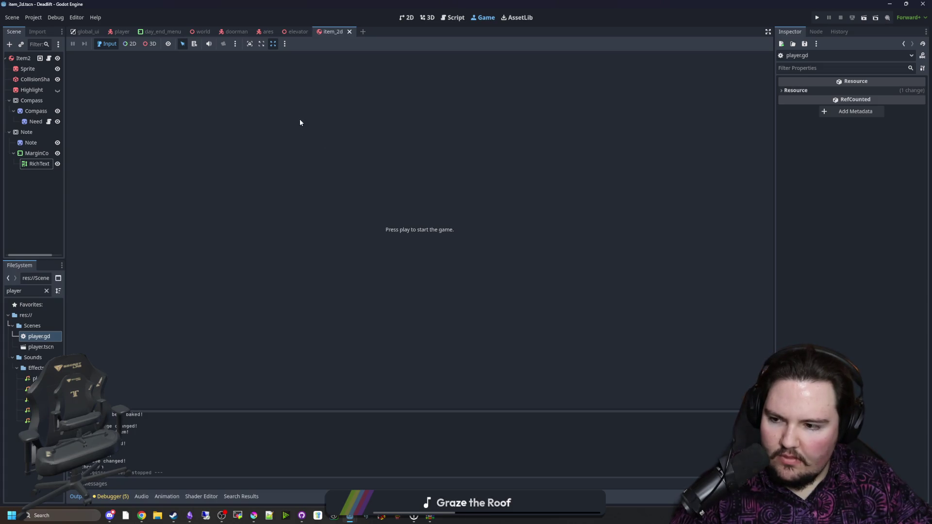